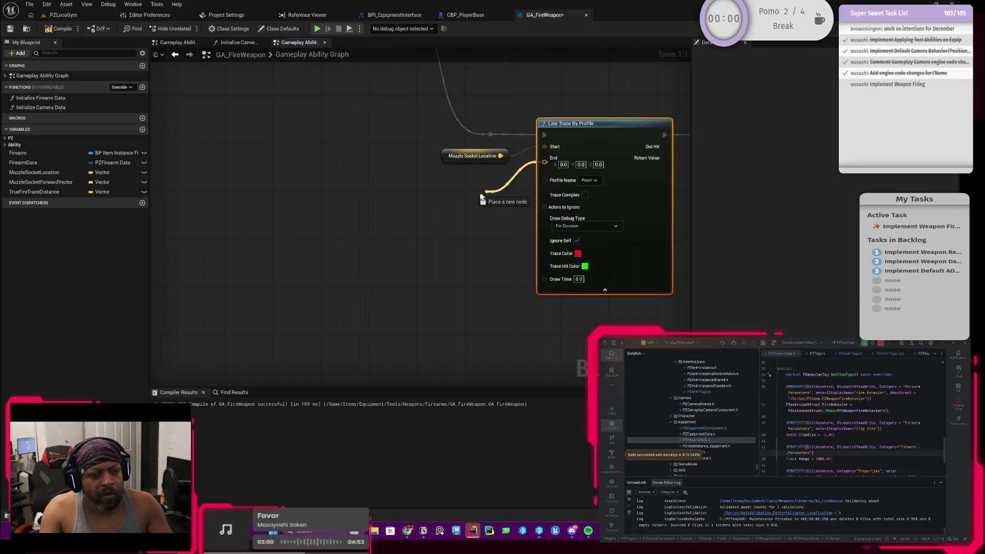
# Add a Get True Fire Trace Distance node to the line trace's End, placed beside Muzzle Socket Location.
pyautogui.write('true')
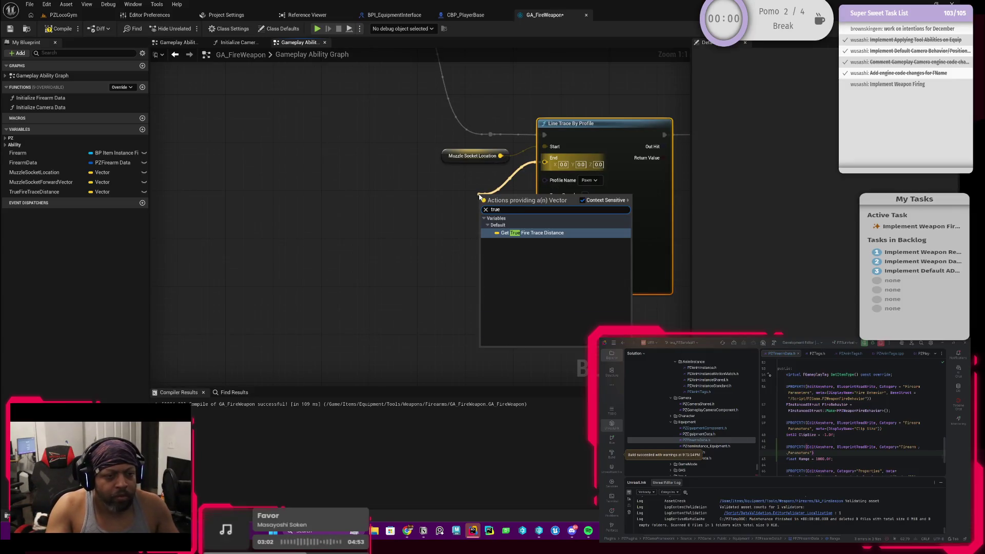
pyautogui.click(488, 226)
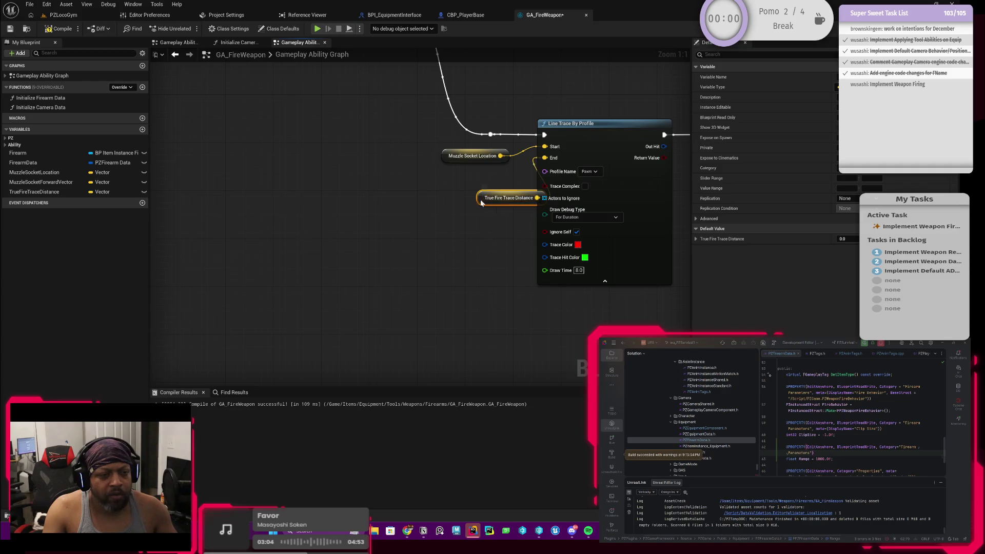
pyautogui.moveTo(481, 204)
pyautogui.mouseDown()
pyautogui.moveTo(445, 180)
pyautogui.moveTo(391, 213)
pyautogui.mouseUp()
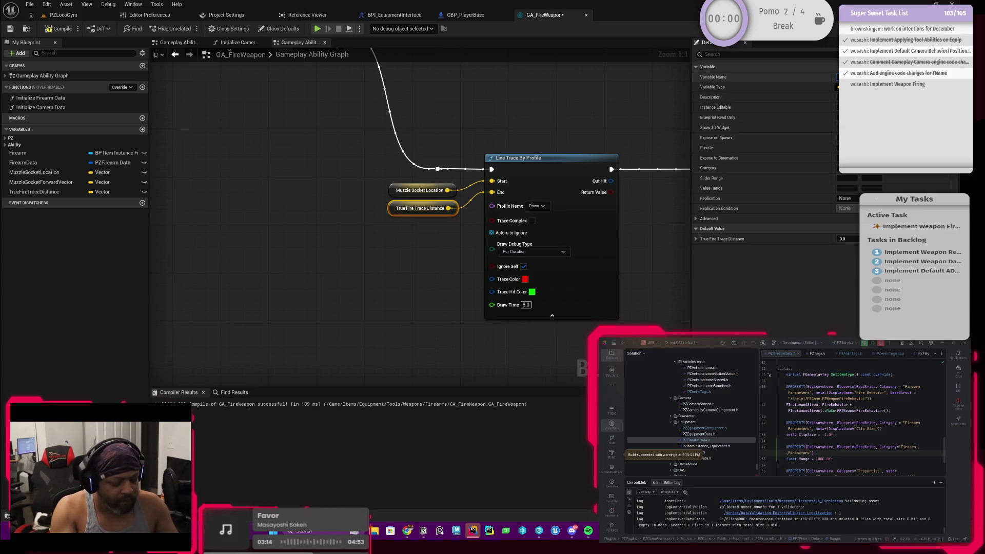
# Rename the variable to TrueFireTraceEndpoint, then compile and save GA_FireWeapon.
pyautogui.press('Return')
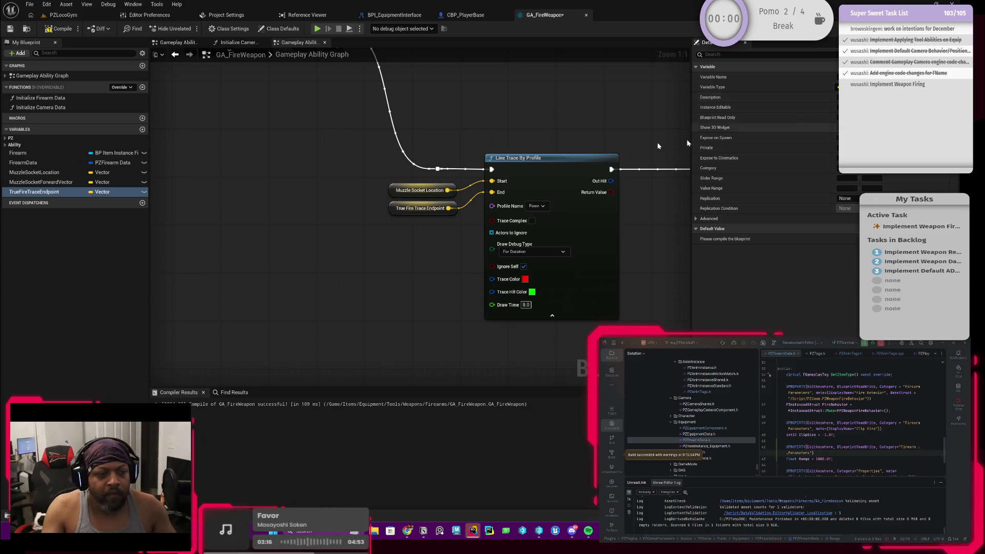
pyautogui.click(58, 28)
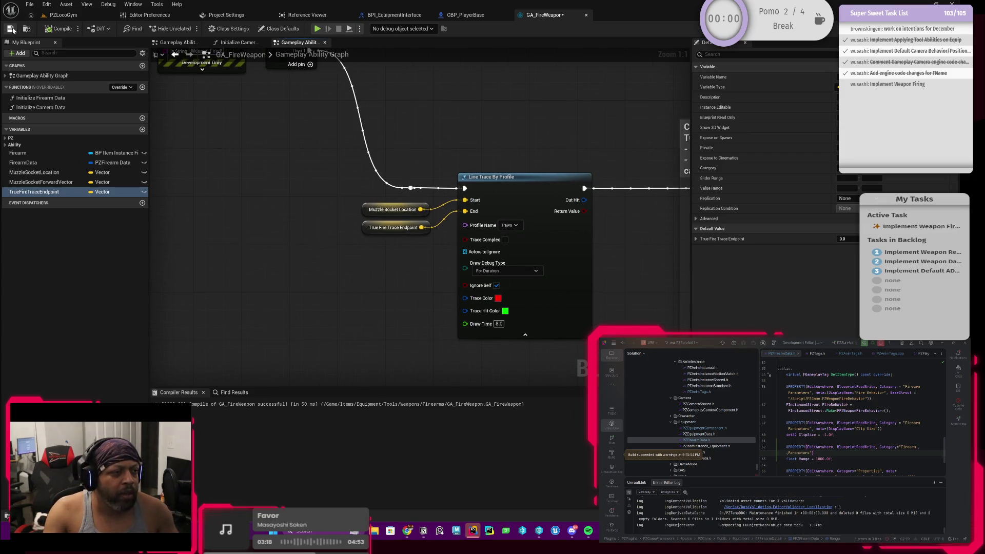
pyautogui.hotkey('ctrl', 's')
# Move the True Fire Trace Endpoint getter up and right, and open the Initialize Firearm Data function.
pyautogui.moveTo(427, 273); pyautogui.dragTo(354, 258)
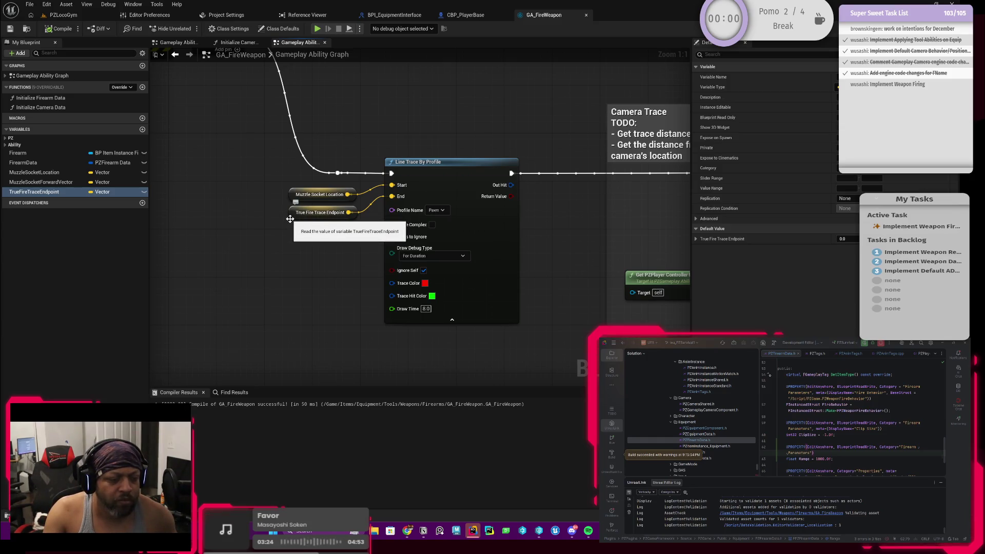
pyautogui.moveTo(319, 250)
pyautogui.mouseDown()
pyautogui.moveTo(395, 253)
pyautogui.moveTo(256, 262)
pyautogui.mouseUp()
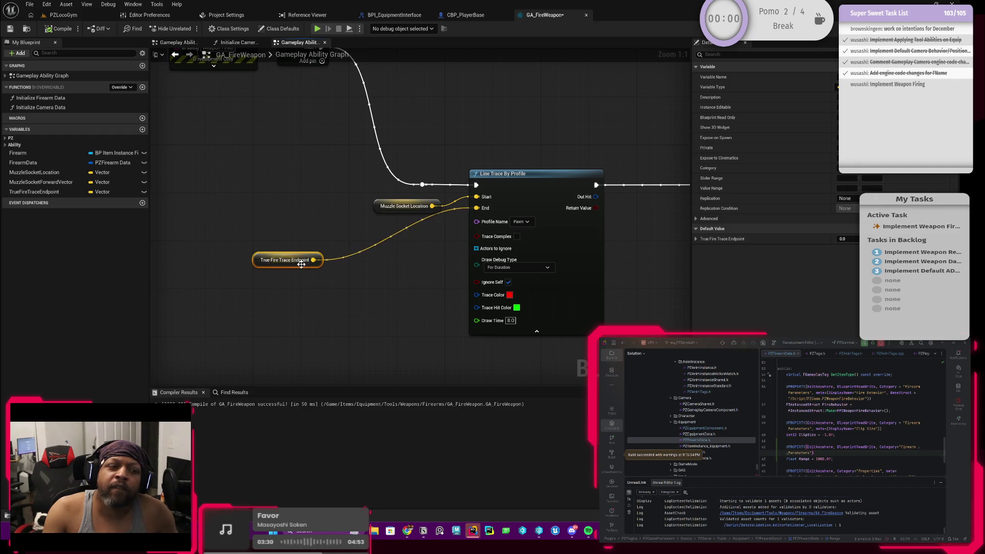
pyautogui.moveTo(256, 264); pyautogui.dragTo(379, 229)
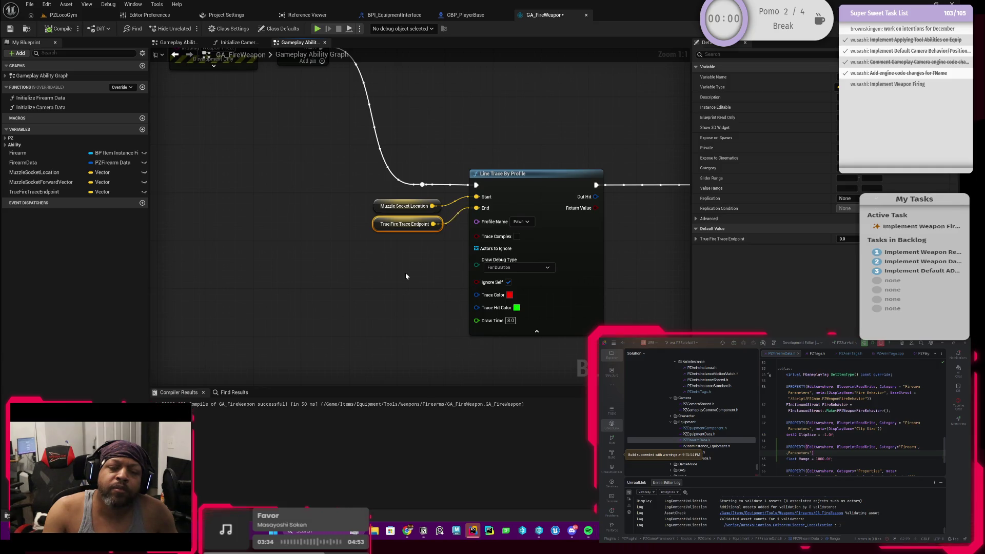
pyautogui.moveTo(352, 247)
pyautogui.mouseDown()
pyautogui.moveTo(386, 282)
pyautogui.moveTo(398, 257)
pyautogui.moveTo(469, 297)
pyautogui.moveTo(472, 312)
pyautogui.mouseUp()
pyautogui.doubleClick(477, 172)
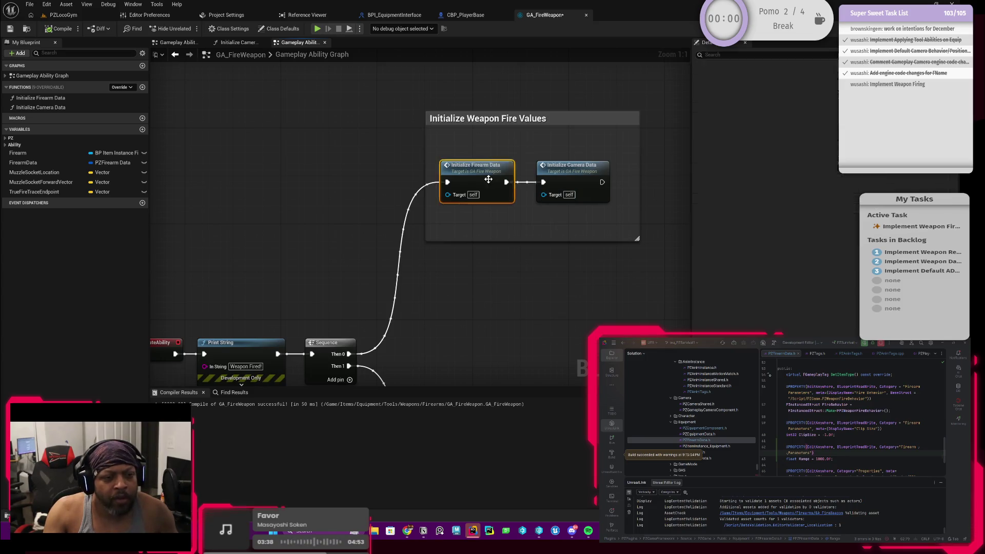
# Inspect how Initialize Firearm Data computes TrueFireTraceEndpoint, then go back to the Line Trace By Profile node.
pyautogui.scroll(5, 527, 263)
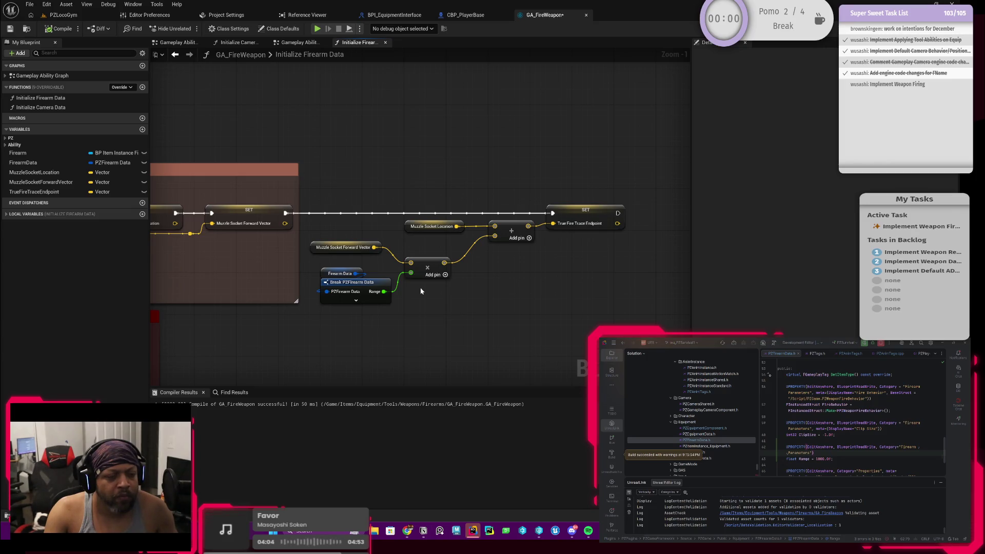
pyautogui.click(175, 55)
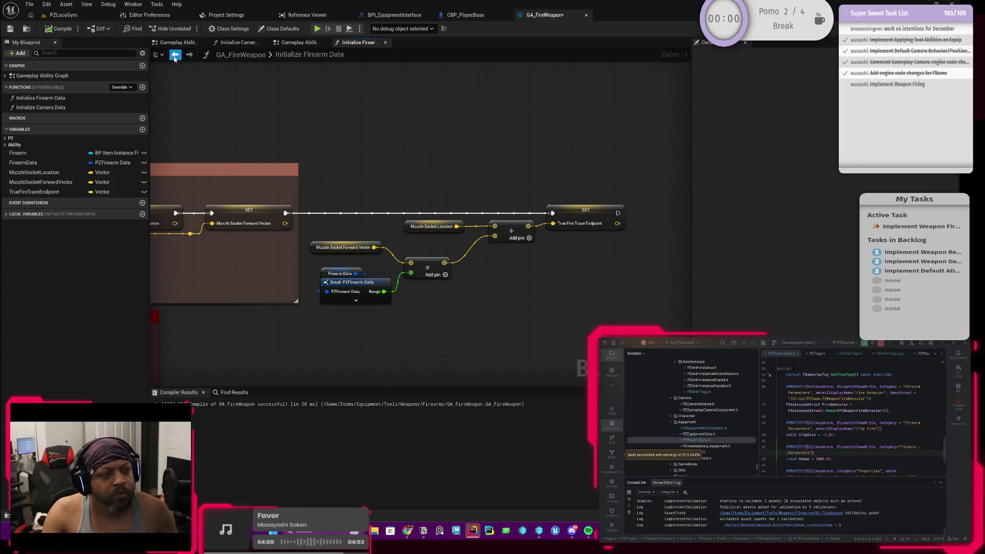
pyautogui.moveTo(564, 360)
pyautogui.mouseDown()
pyautogui.moveTo(520, 233)
pyautogui.moveTo(477, 219)
pyautogui.moveTo(323, 231)
pyautogui.moveTo(387, 217)
pyautogui.moveTo(262, 227)
pyautogui.moveTo(280, 217)
pyautogui.moveTo(411, 232)
pyautogui.moveTo(359, 231)
pyautogui.mouseUp()
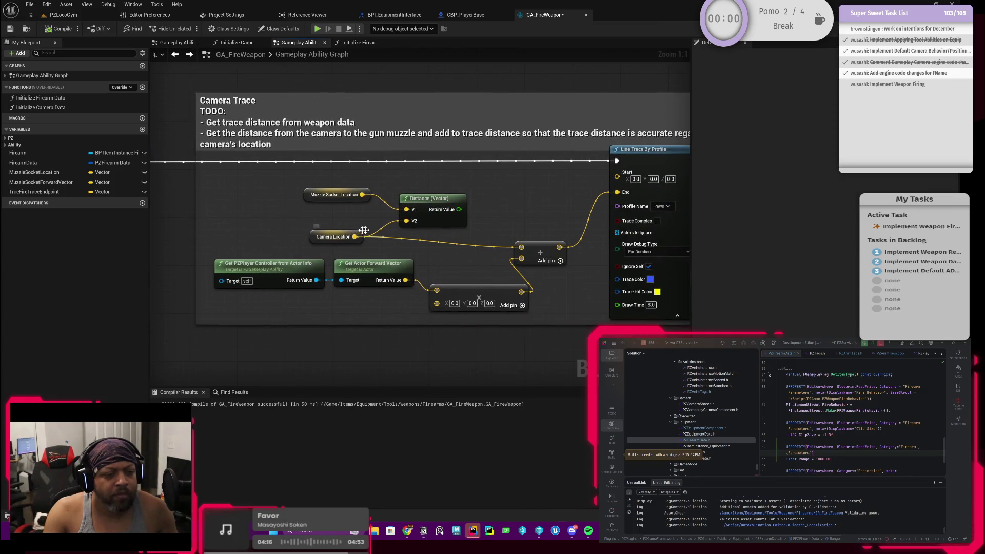
# Wire a TrueFireTraceEndpoint getter into the line trace's End and Camera Location into its Start.
pyautogui.moveTo(451, 240); pyautogui.dragTo(413, 245)
pyautogui.moveTo(33, 192); pyautogui.dragTo(567, 208)
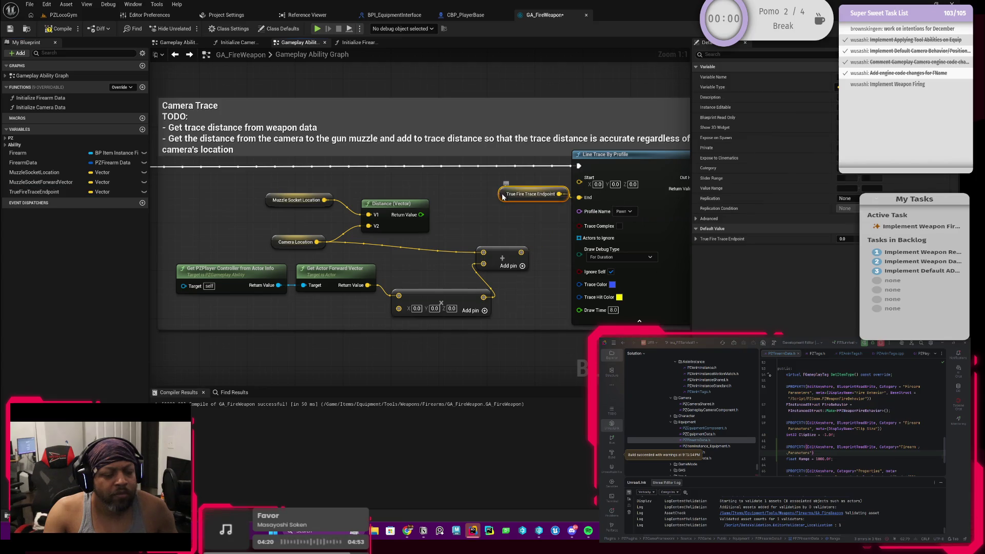
pyautogui.moveTo(500, 193); pyautogui.dragTo(482, 218)
pyautogui.moveTo(354, 186); pyautogui.dragTo(398, 210)
pyautogui.moveTo(361, 264)
pyautogui.mouseDown()
pyautogui.moveTo(523, 249)
pyautogui.moveTo(578, 200)
pyautogui.moveTo(623, 206)
pyautogui.mouseUp()
pyautogui.moveTo(325, 266)
pyautogui.mouseDown()
pyautogui.moveTo(464, 207)
pyautogui.moveTo(517, 207)
pyautogui.mouseUp()
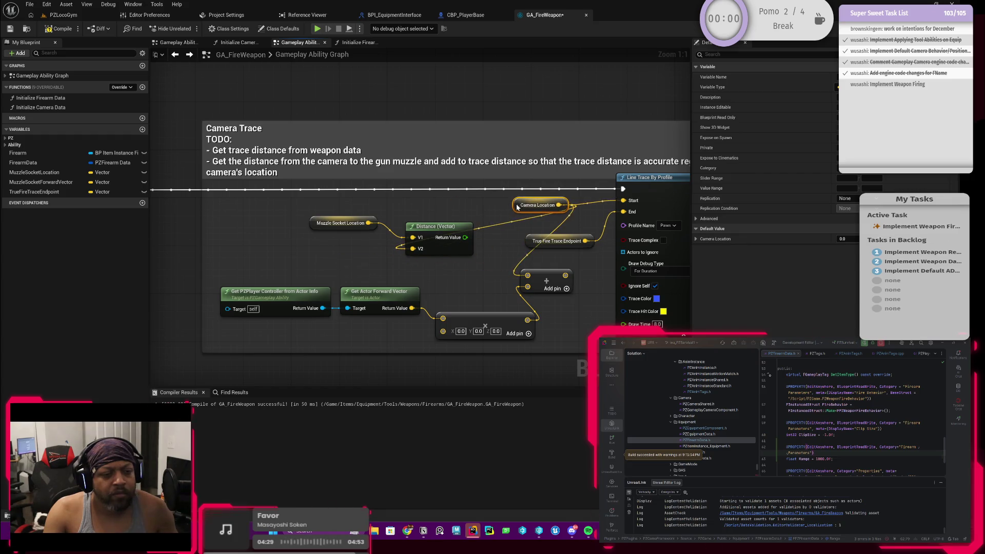
pyautogui.click(57, 15)
# Start a Play In Editor session and equip the rifle from the inventory.
pyautogui.click(246, 28)
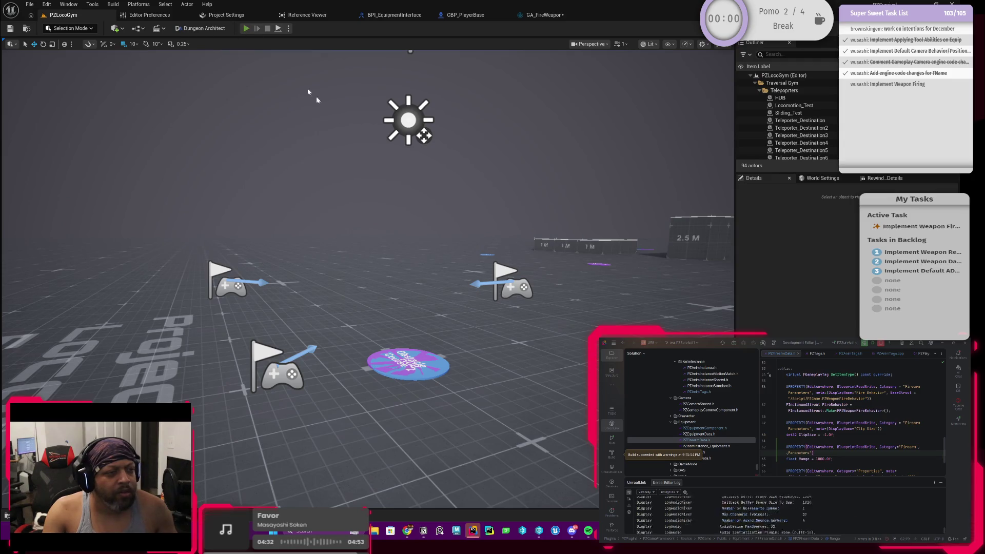
pyautogui.press('Tab')
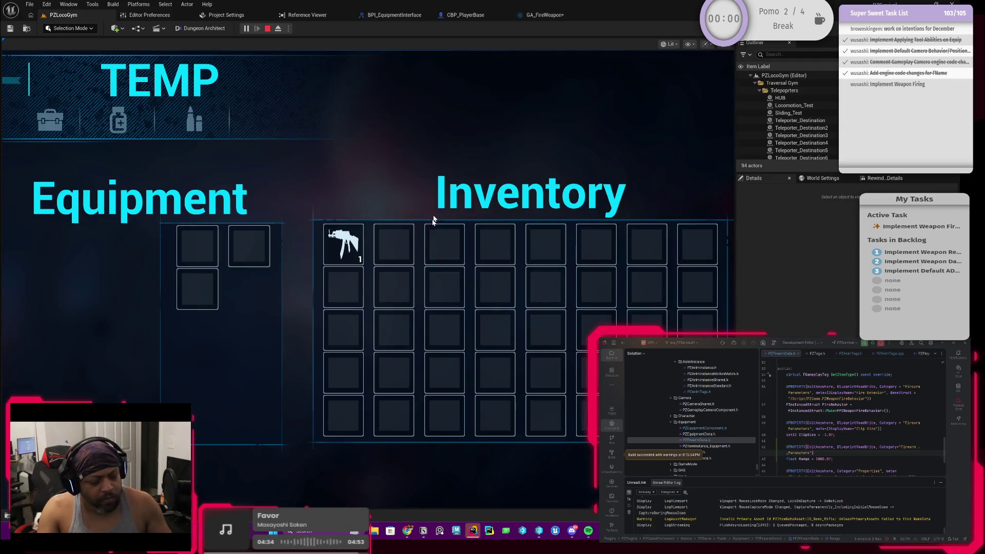
pyautogui.press('Tab')
# Walk forward and fire four test shots, including one at the grey block.
pyautogui.press('w')
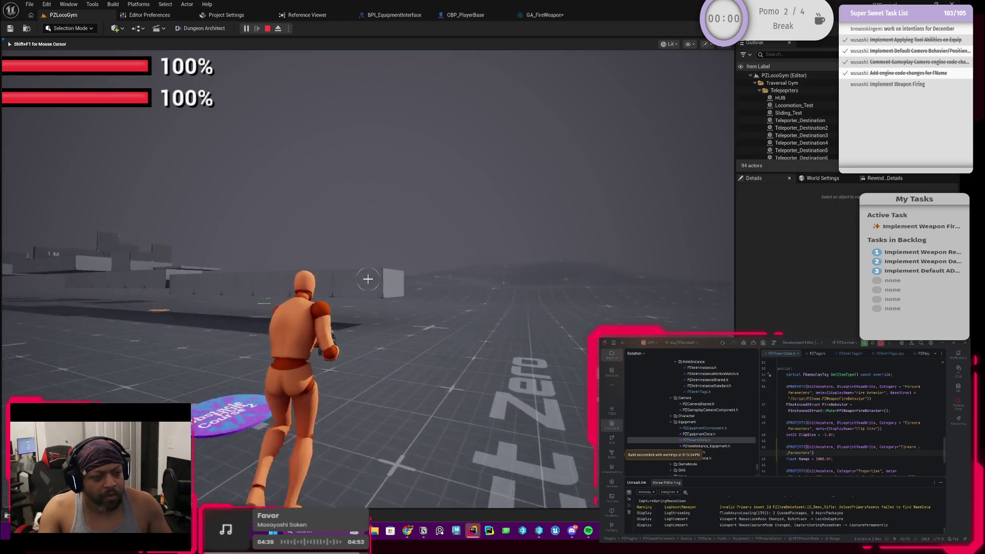
pyautogui.click(368, 279)
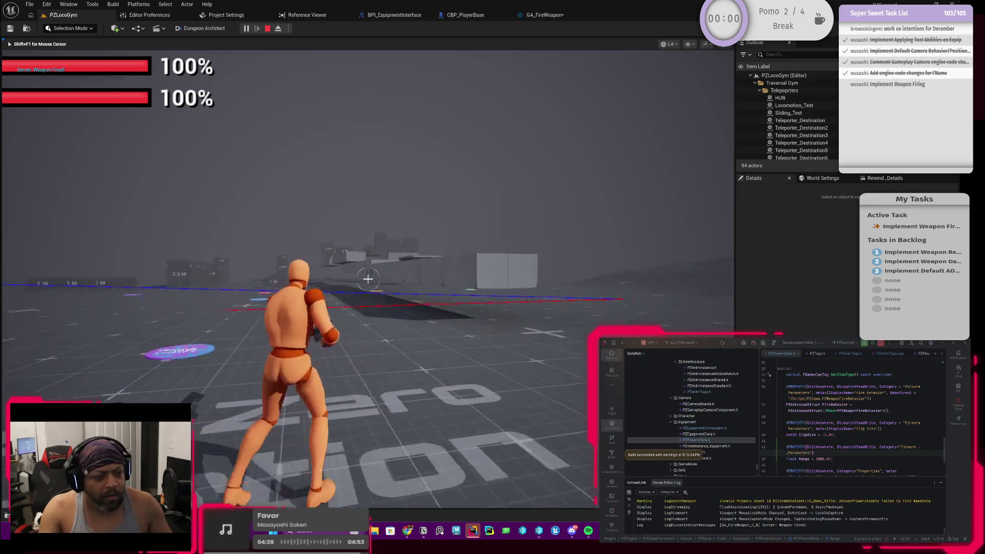
pyautogui.press('w')
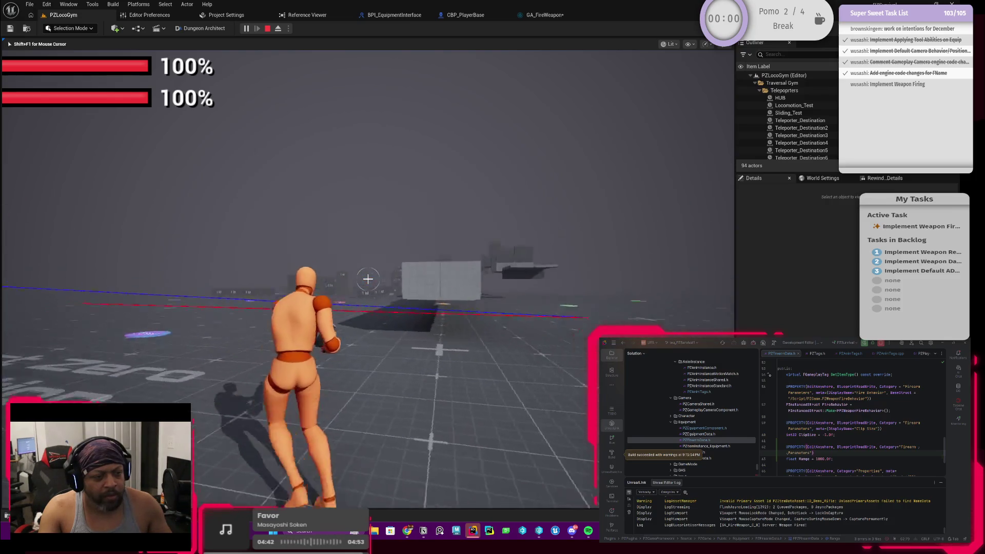
pyautogui.click(368, 279)
pyautogui.press('w')
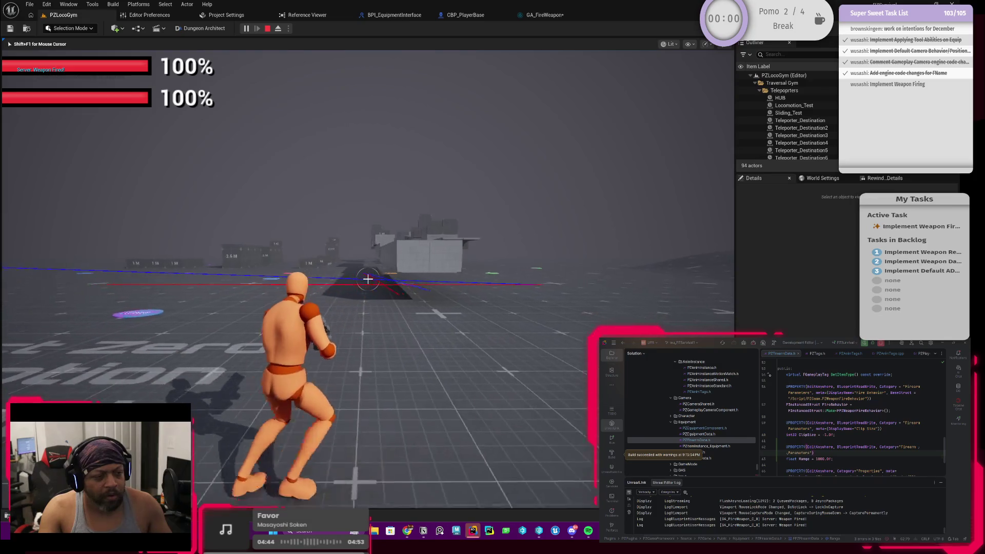
pyautogui.click(368, 279)
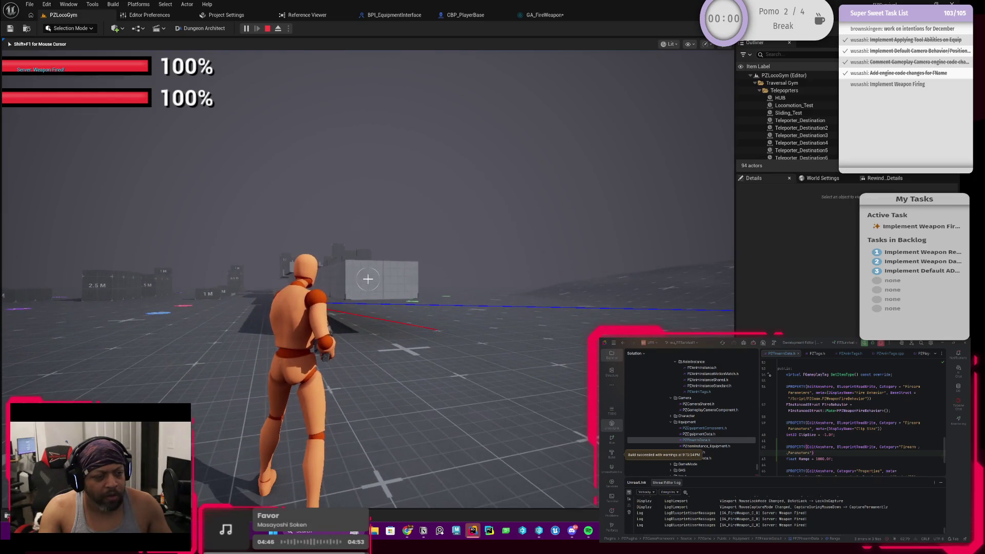
pyautogui.press('w')
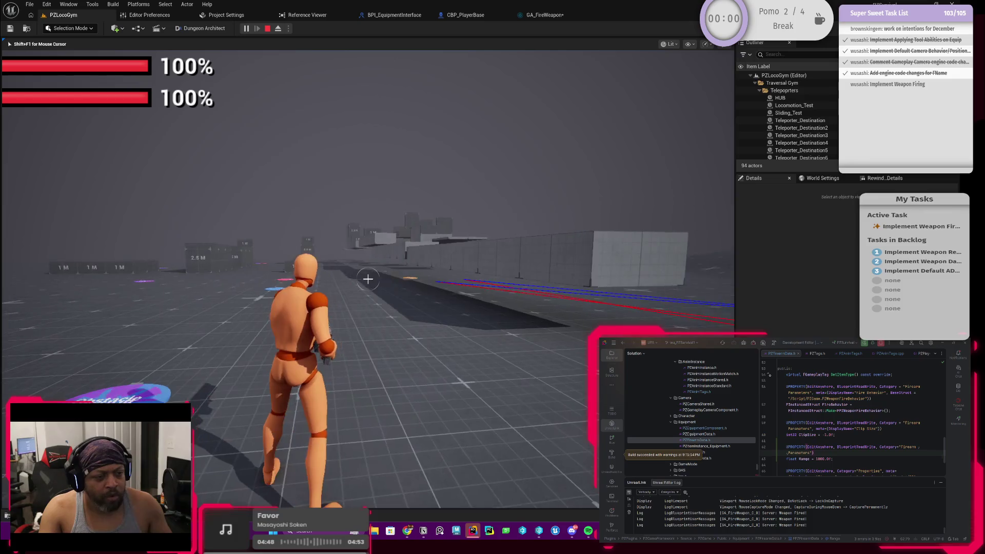
pyautogui.click(368, 280)
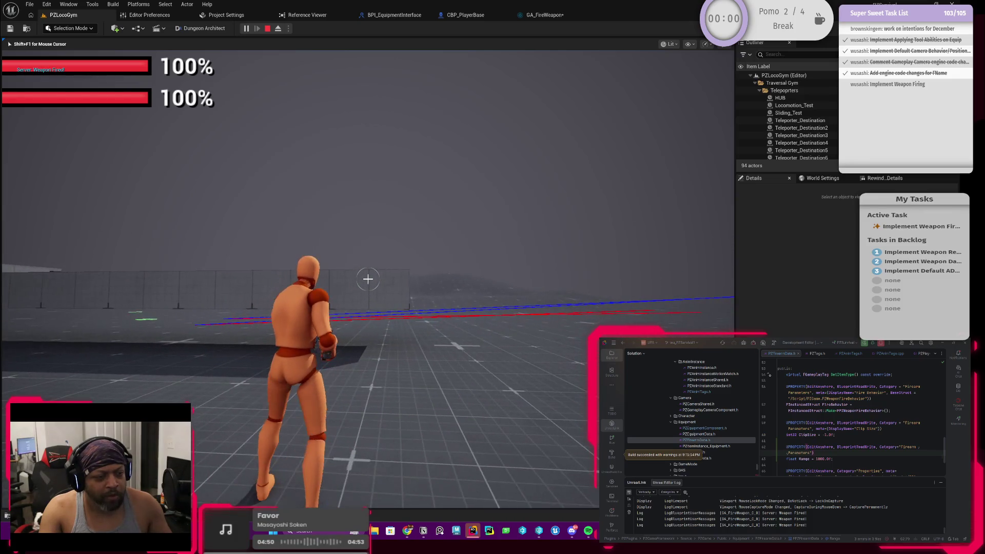
# Run the character forward across the floor toward the long wall.
pyautogui.press('w')
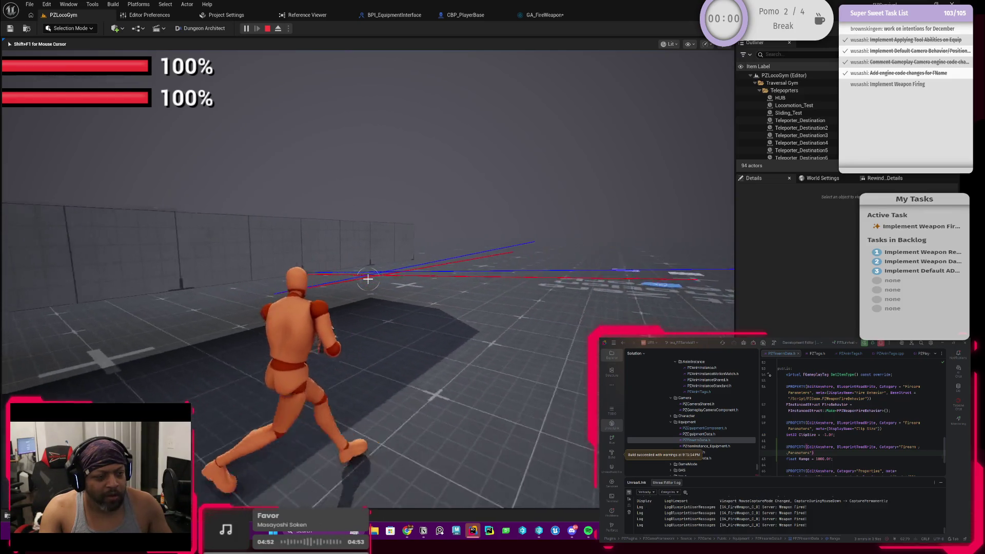
pyautogui.press('w')
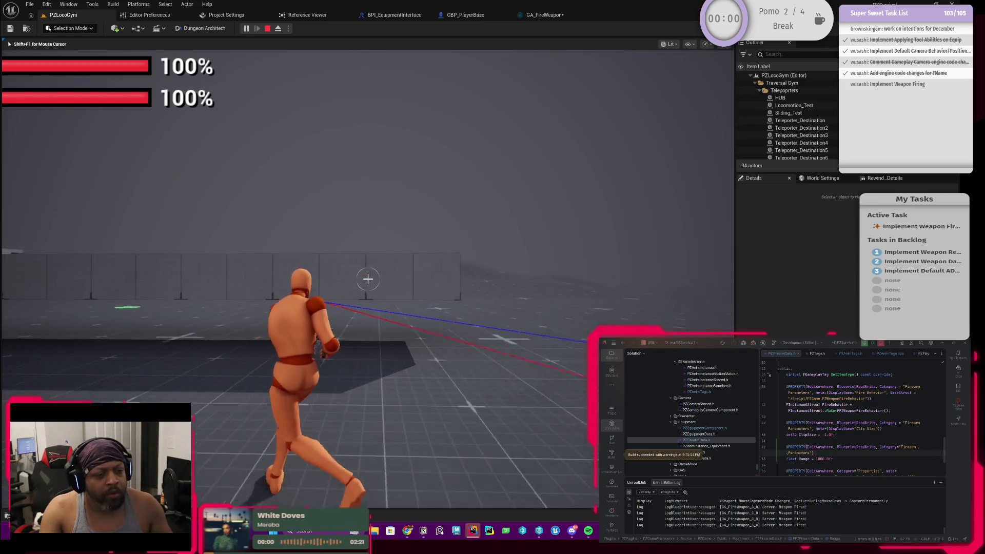
pyautogui.press('w')
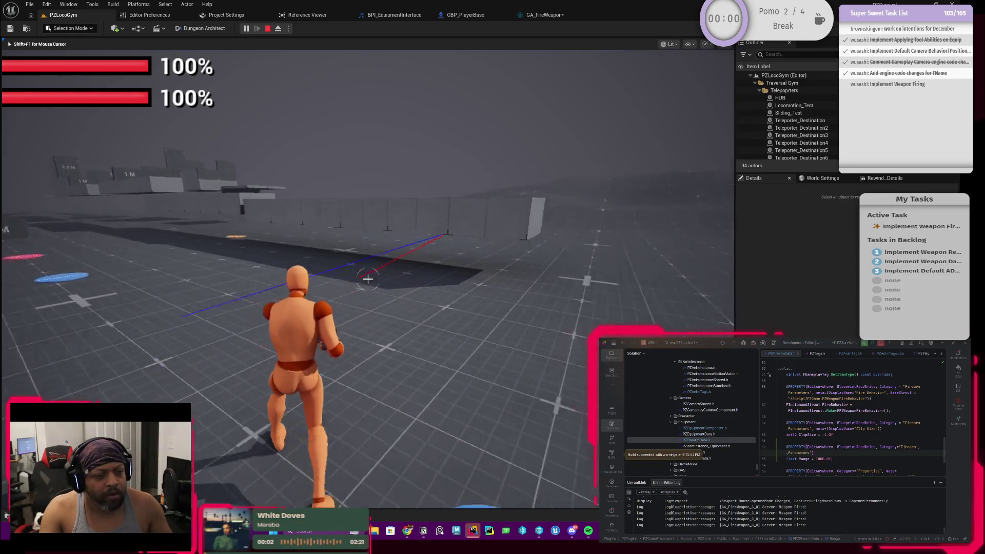
pyautogui.press('w')
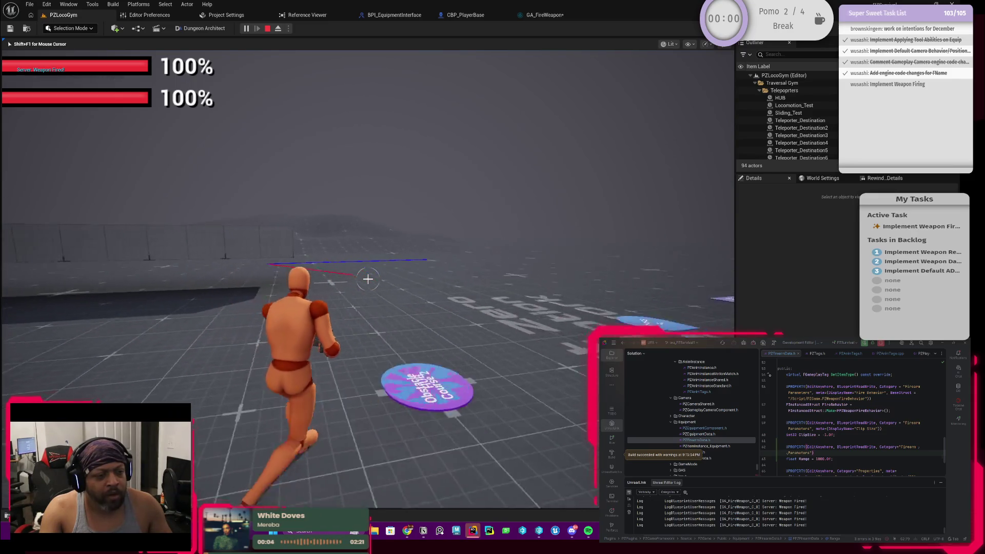
pyautogui.press('w')
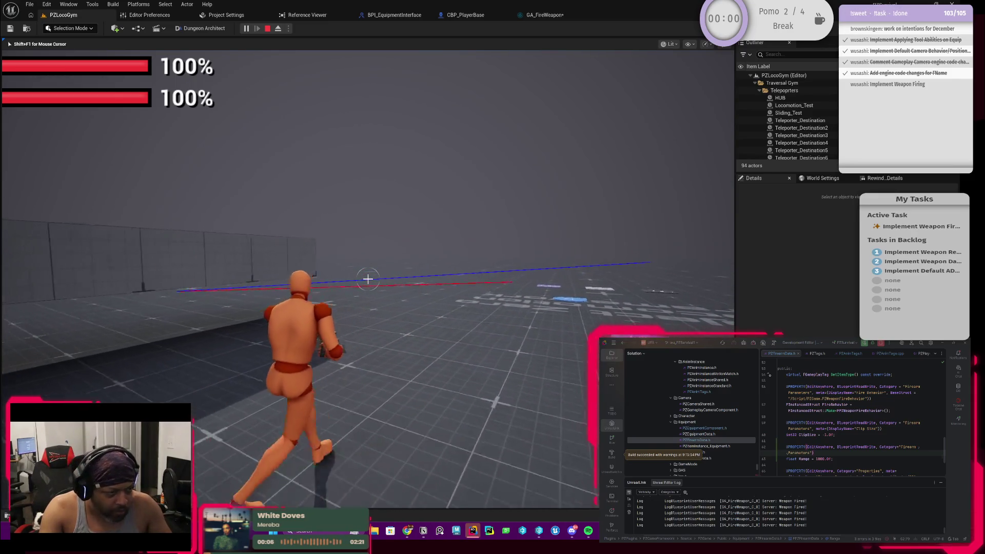
pyautogui.press('w')
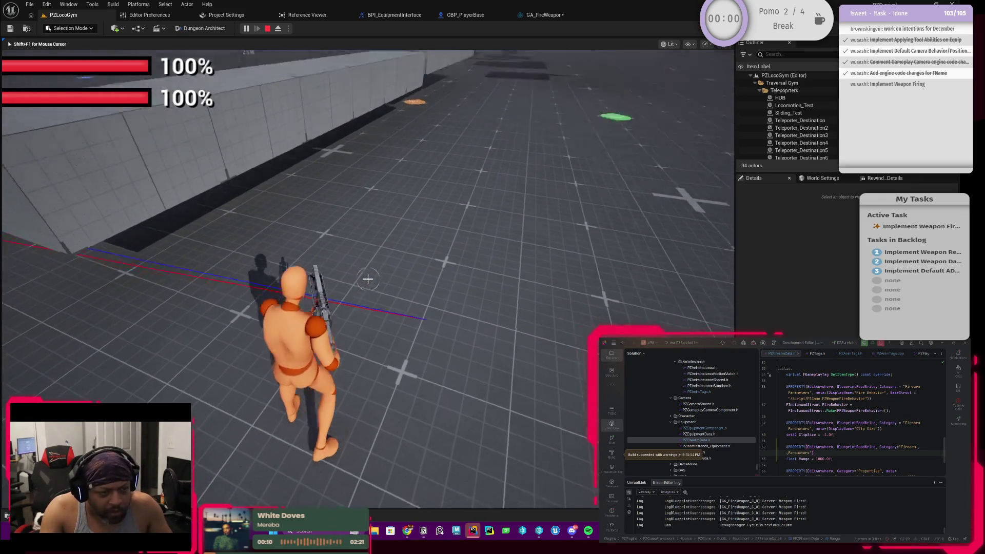
pyautogui.press('w')
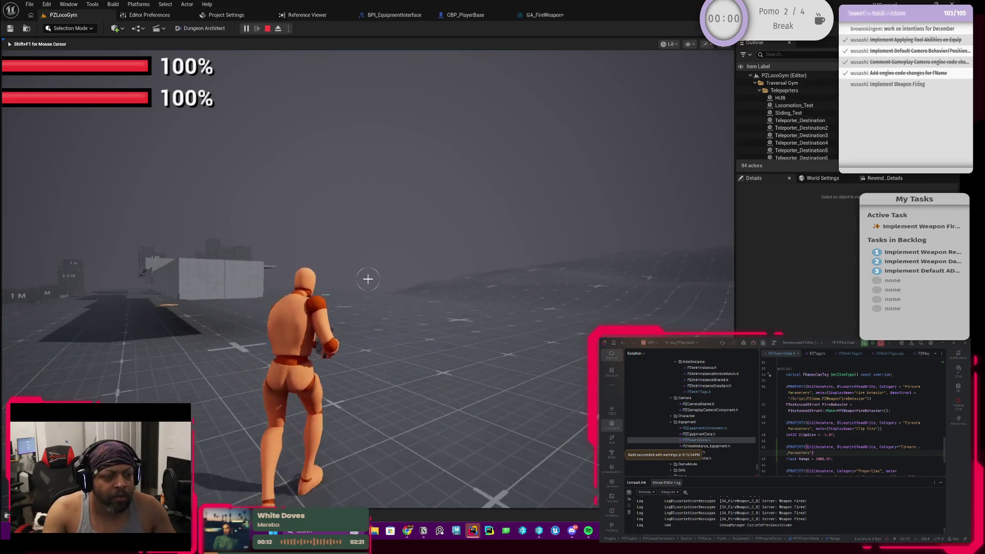
# Fire five more shots while turning and moving, then end the play session.
pyautogui.click(368, 279)
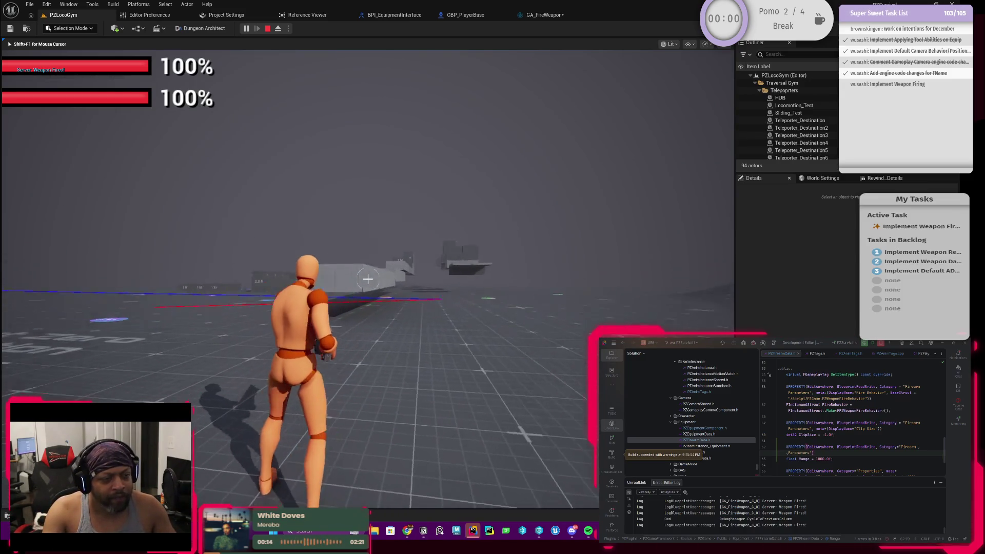
pyautogui.click(368, 278)
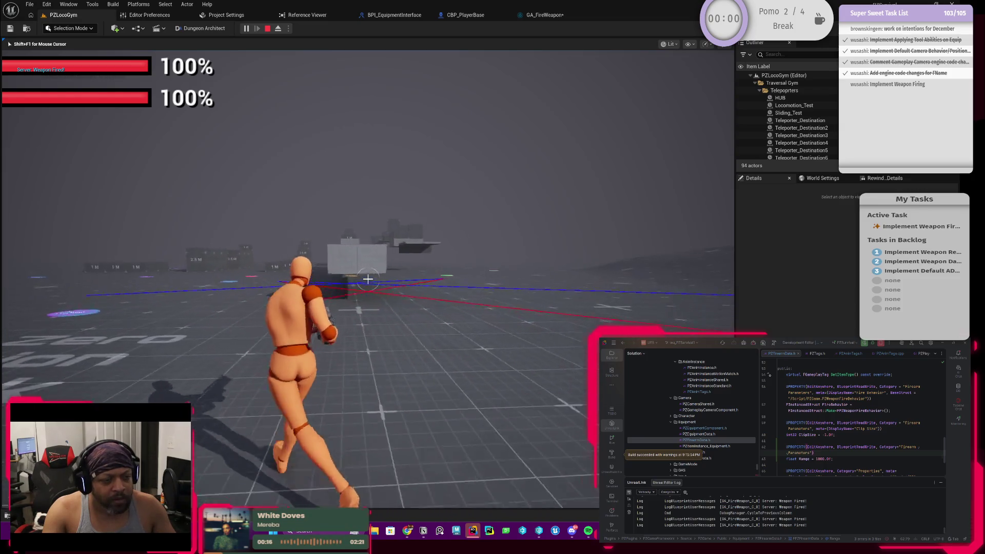
pyautogui.click(368, 279)
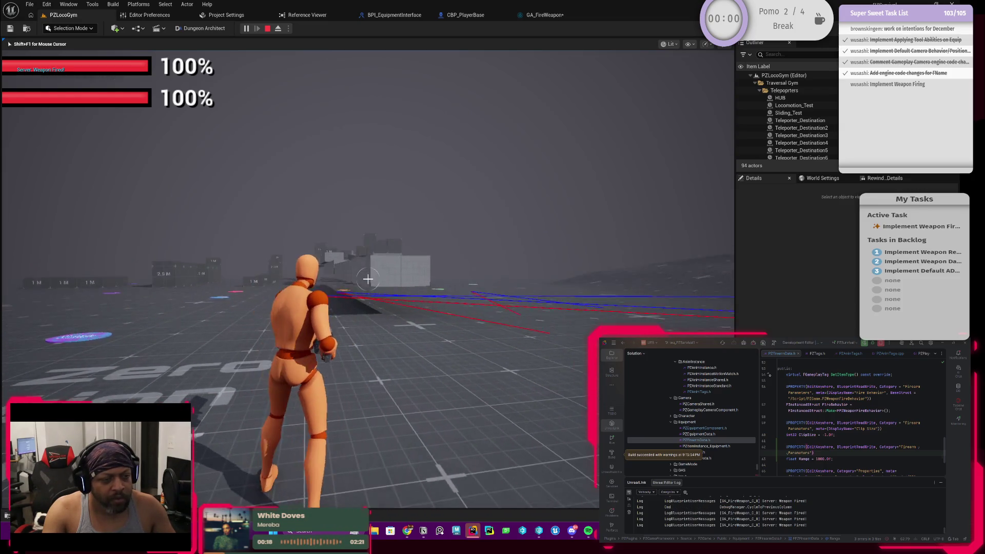
pyautogui.click(367, 279)
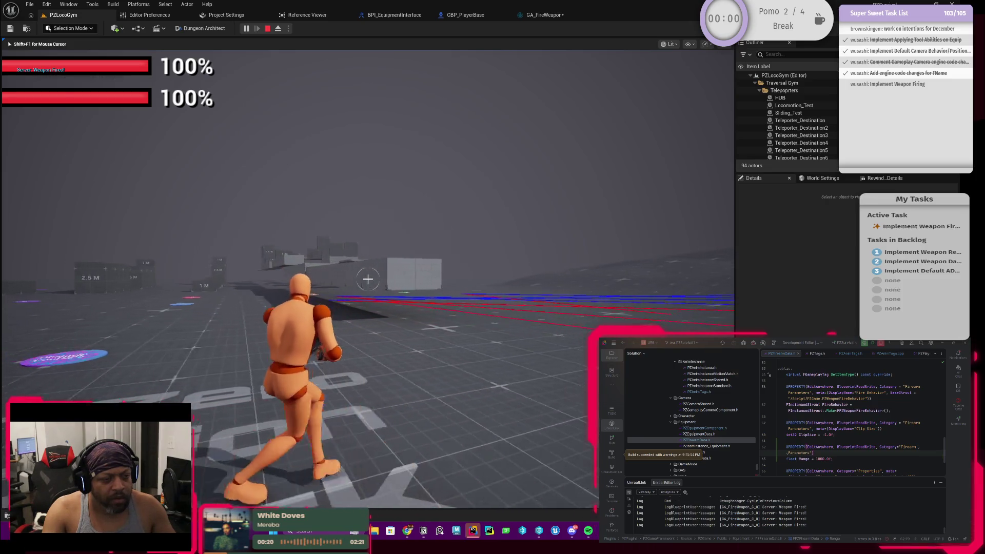
pyautogui.click(367, 279)
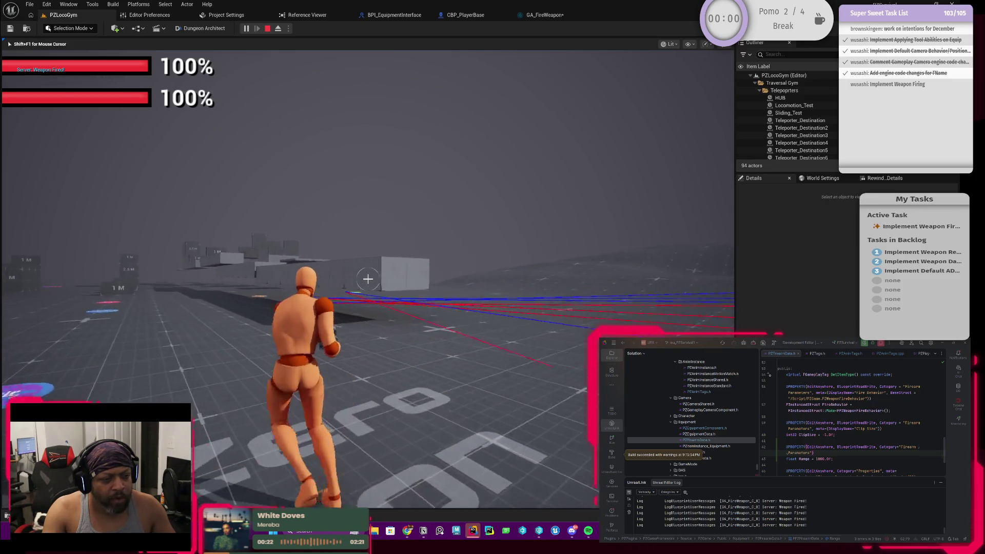
pyautogui.press('Escape')
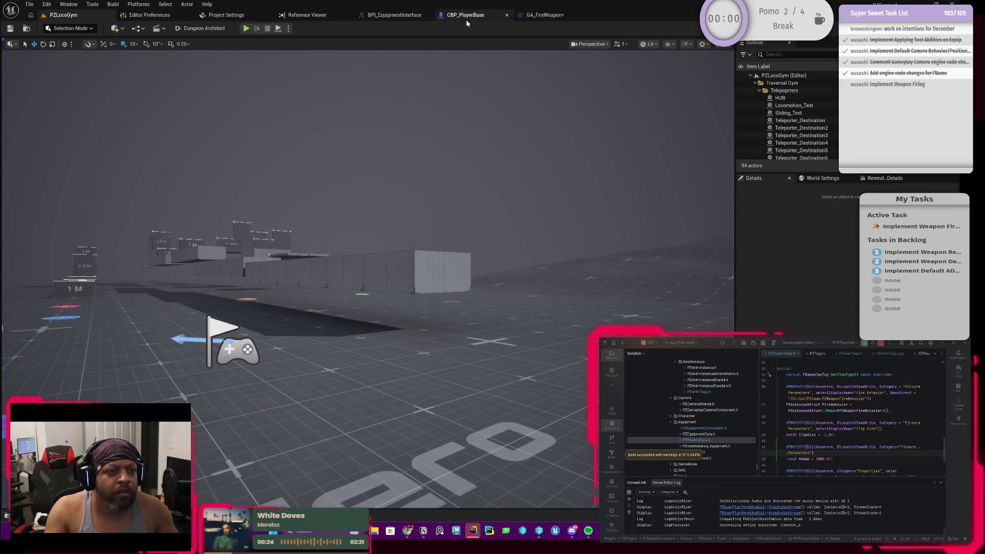
# In the GA_FireWeapon graph, move the Camera Location node left and centre the Camera Trace nodes.
pyautogui.click(466, 17)
pyautogui.click(544, 15)
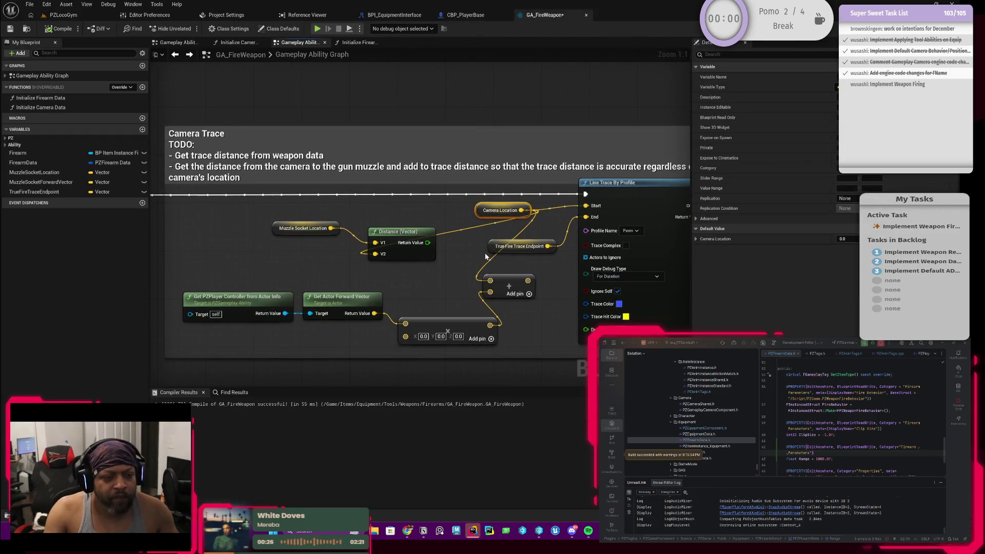
pyautogui.moveTo(426, 222)
pyautogui.mouseDown()
pyautogui.moveTo(368, 222)
pyautogui.moveTo(383, 222)
pyautogui.mouseUp()
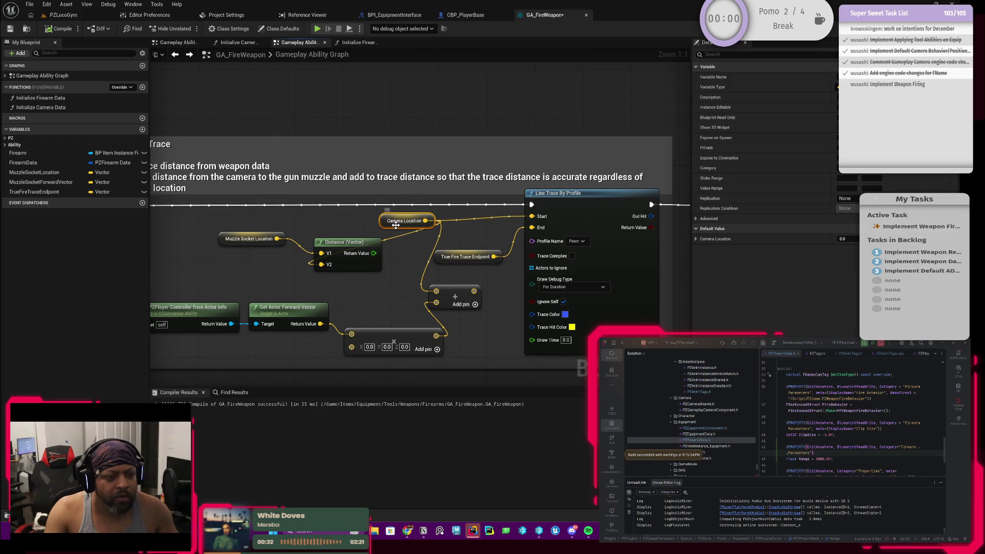
pyautogui.moveTo(395, 225); pyautogui.dragTo(377, 218)
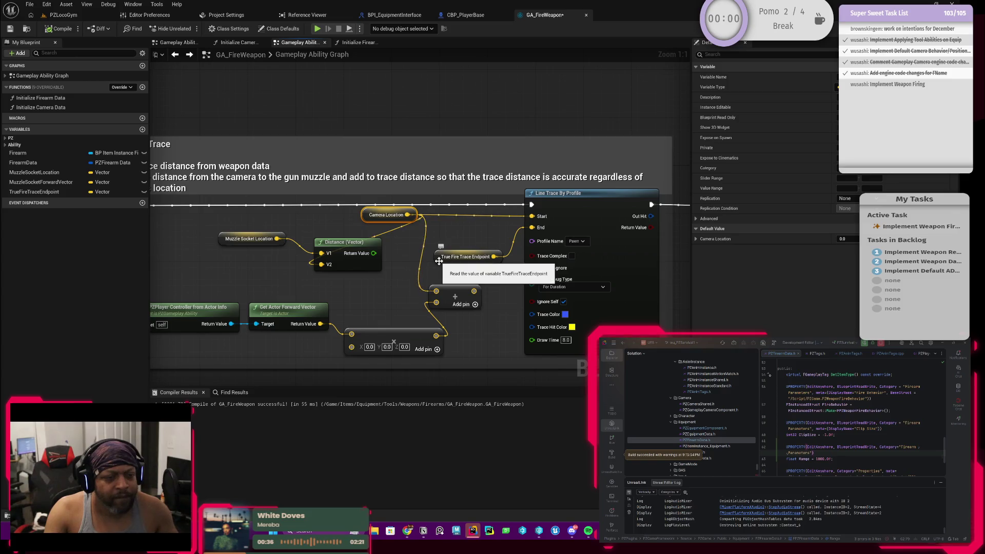
pyautogui.moveTo(439, 261)
pyautogui.mouseDown()
pyautogui.moveTo(738, 238)
pyautogui.moveTo(969, 239)
pyautogui.mouseUp()
pyautogui.moveTo(405, 262); pyautogui.dragTo(377, 262)
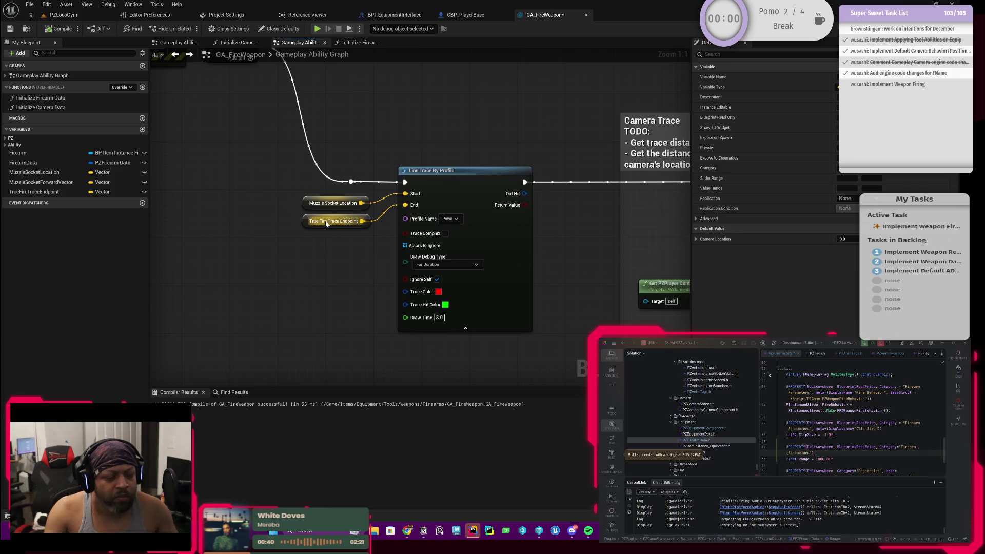
pyautogui.moveTo(550, 235)
pyautogui.mouseDown()
pyautogui.moveTo(333, 252)
pyautogui.moveTo(221, 237)
pyautogui.mouseUp()
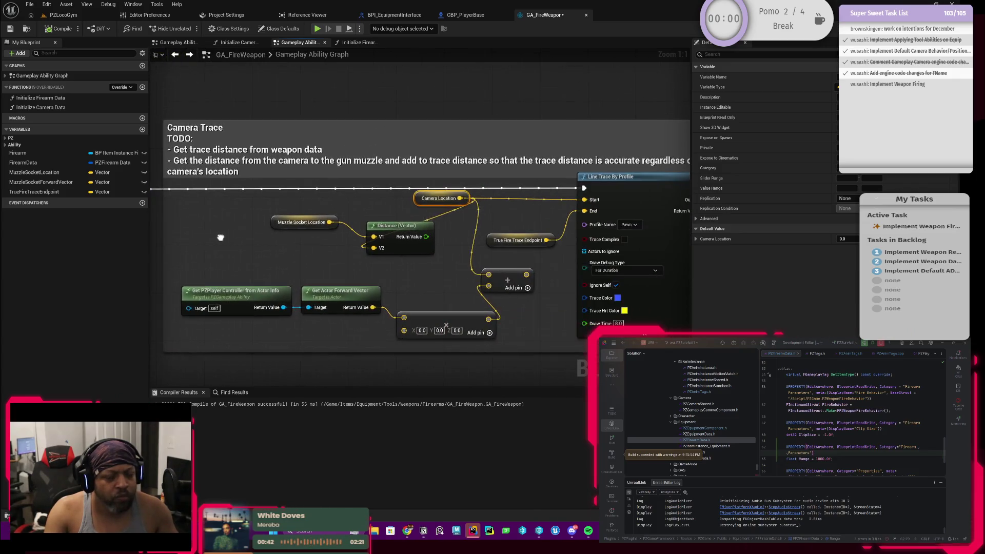
pyautogui.moveTo(324, 258)
pyautogui.mouseDown()
pyautogui.moveTo(349, 254)
pyautogui.moveTo(328, 267)
pyautogui.moveTo(386, 260)
pyautogui.moveTo(349, 262)
pyautogui.moveTo(378, 250)
pyautogui.mouseUp()
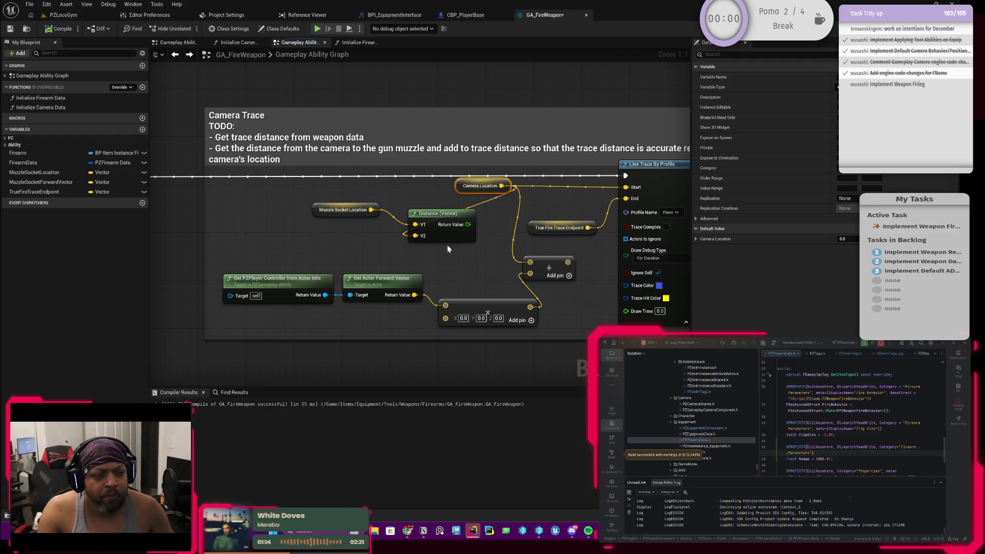
# Box-select and delete the Muzzle Socket Location and Distance (Vector) nodes.
pyautogui.moveTo(443, 253); pyautogui.dragTo(349, 210)
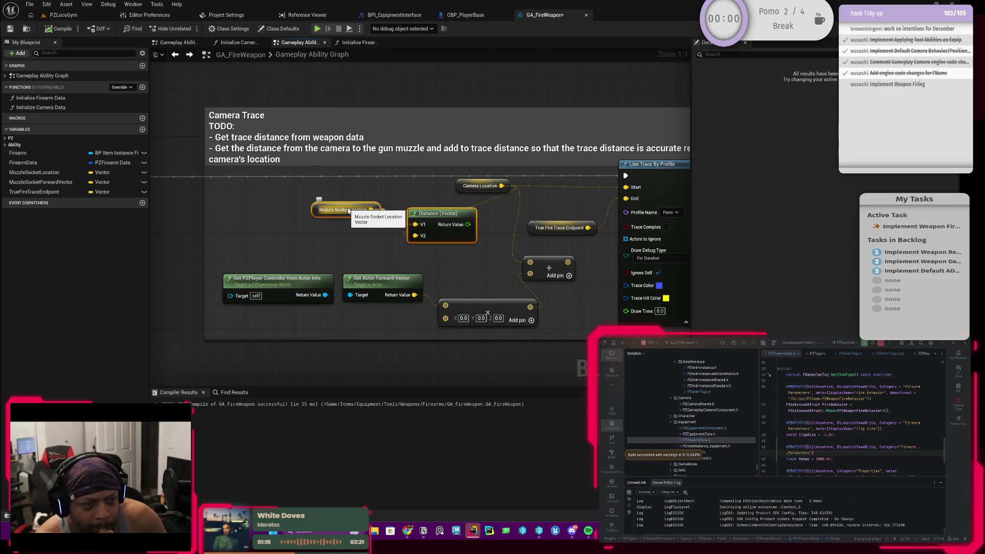
pyautogui.press('Delete')
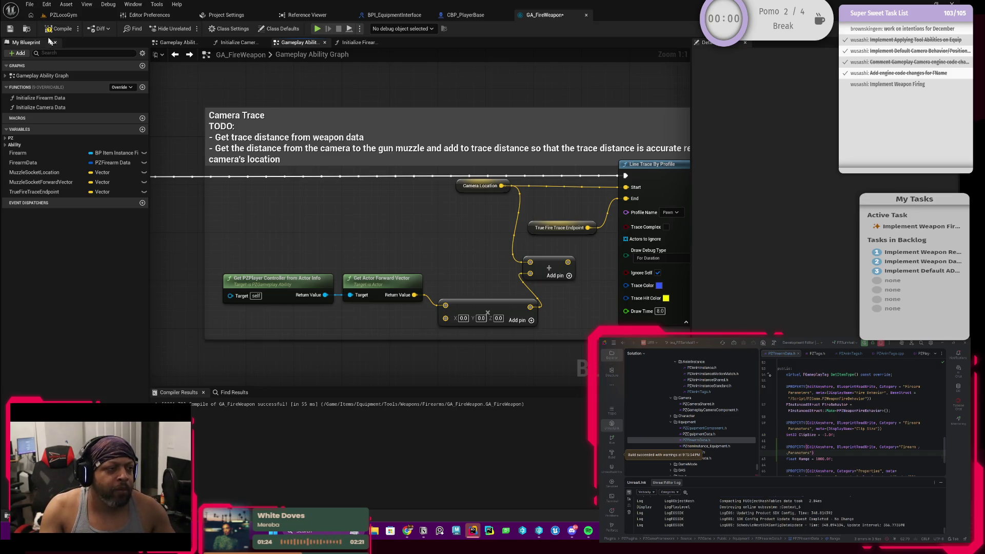
pyautogui.click(63, 14)
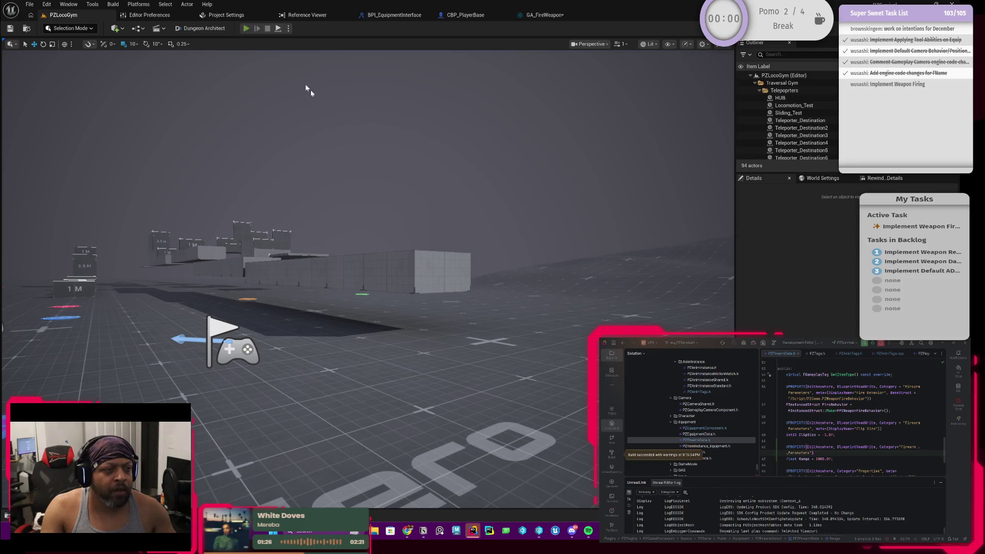
# Start a play session with Alt+P and equip the weapon from the inventory.
pyautogui.hotkey('alt', 'p')
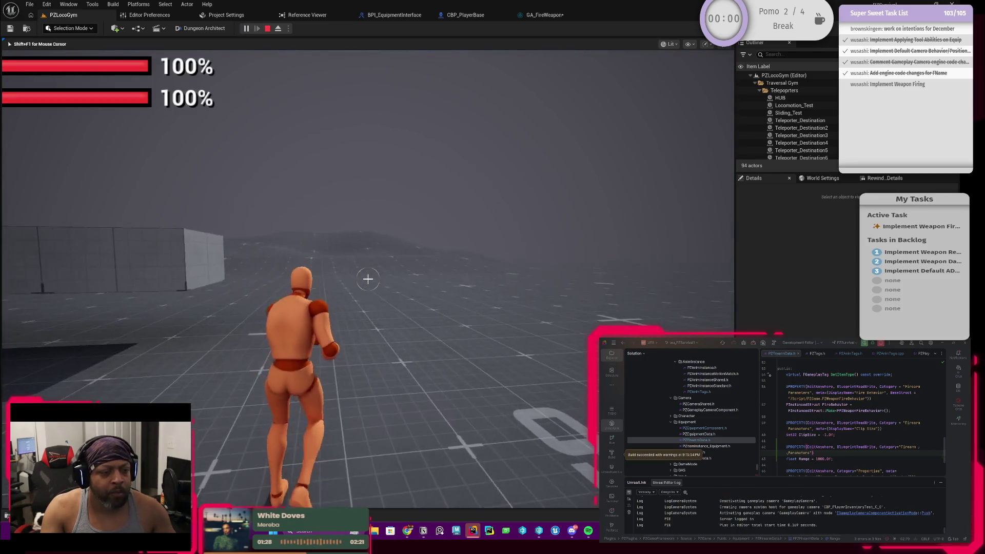
pyautogui.press('Tab')
pyautogui.rightClick(361, 232)
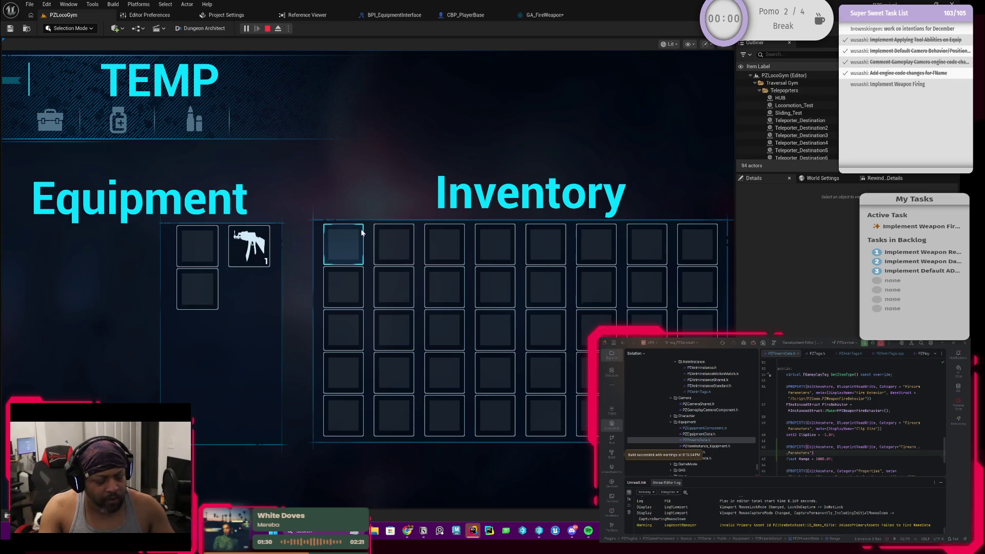
pyautogui.press('Tab')
# Fire three test shots, then end the play session and return to GA_FireWeapon.
pyautogui.click(368, 278)
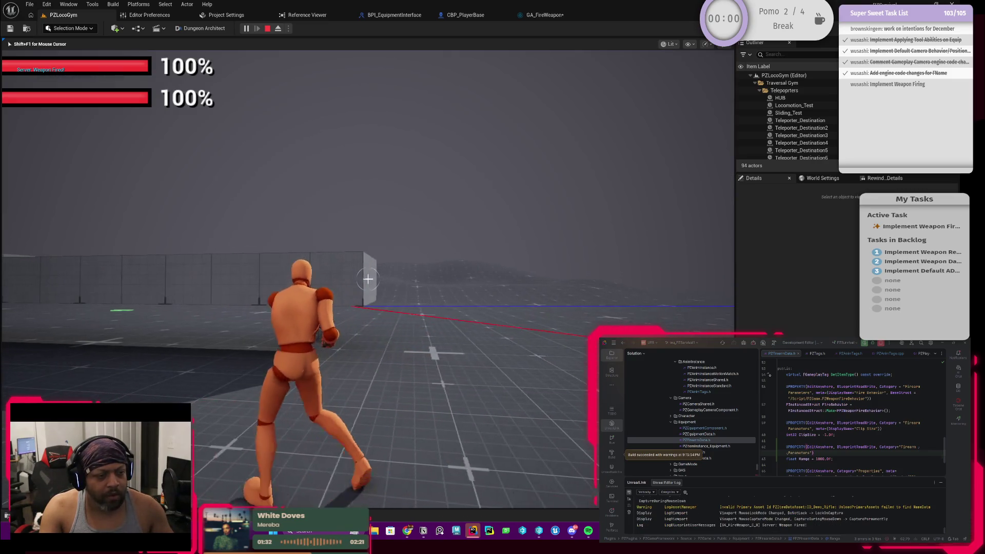
pyautogui.click(368, 278)
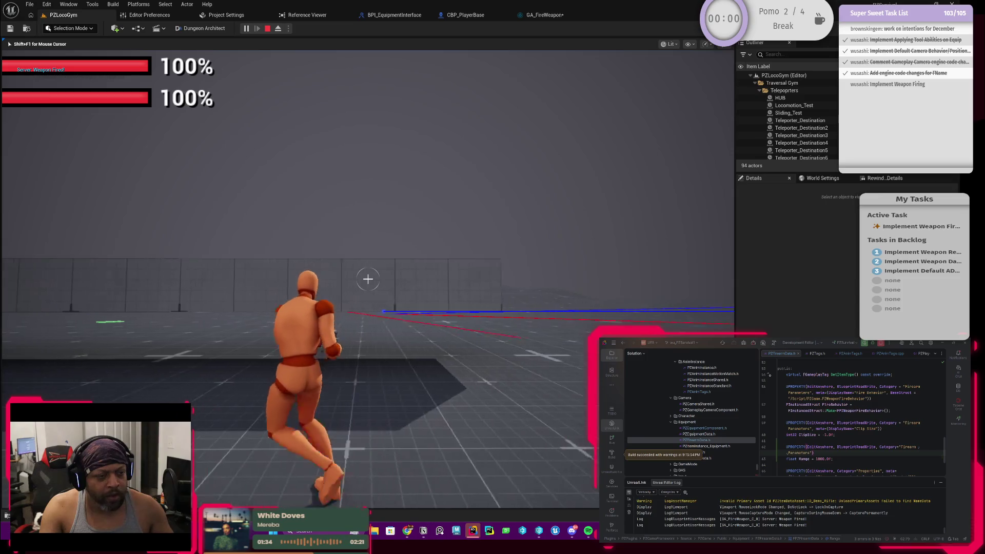
pyautogui.click(368, 278)
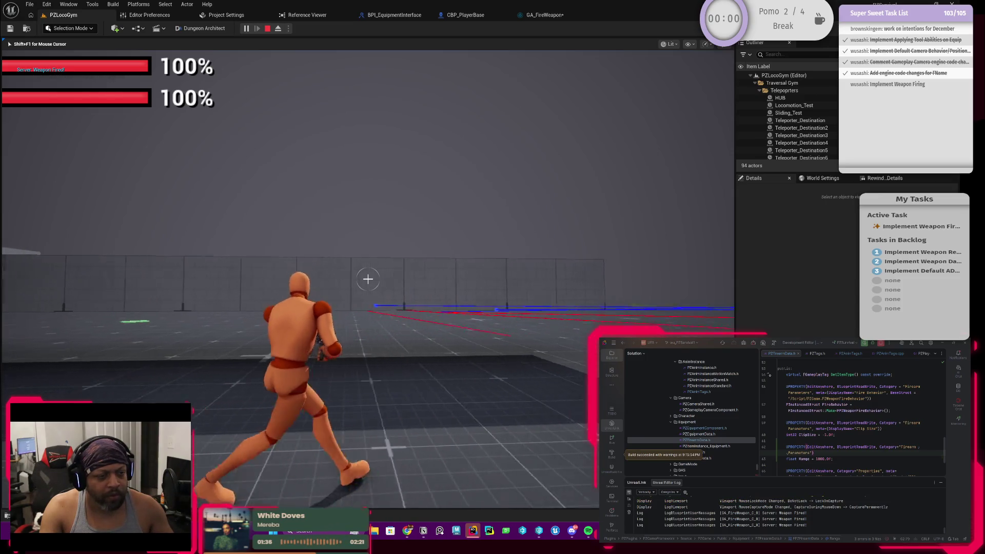
pyautogui.press('Escape')
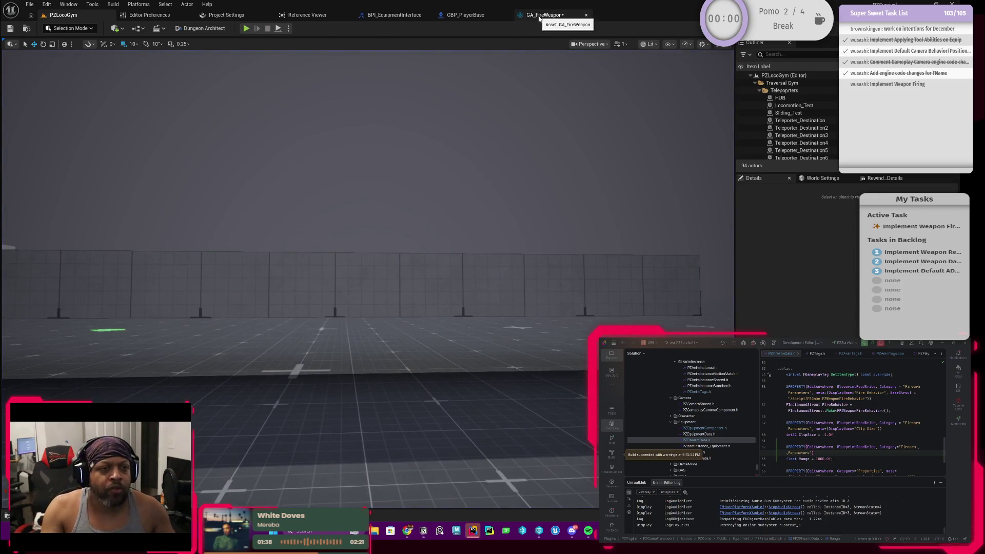
pyautogui.click(539, 16)
# Frame the Camera Trace comment, step through undo/redo, and wire the Add result into the trace's End.
pyautogui.scroll(2, 411, 239)
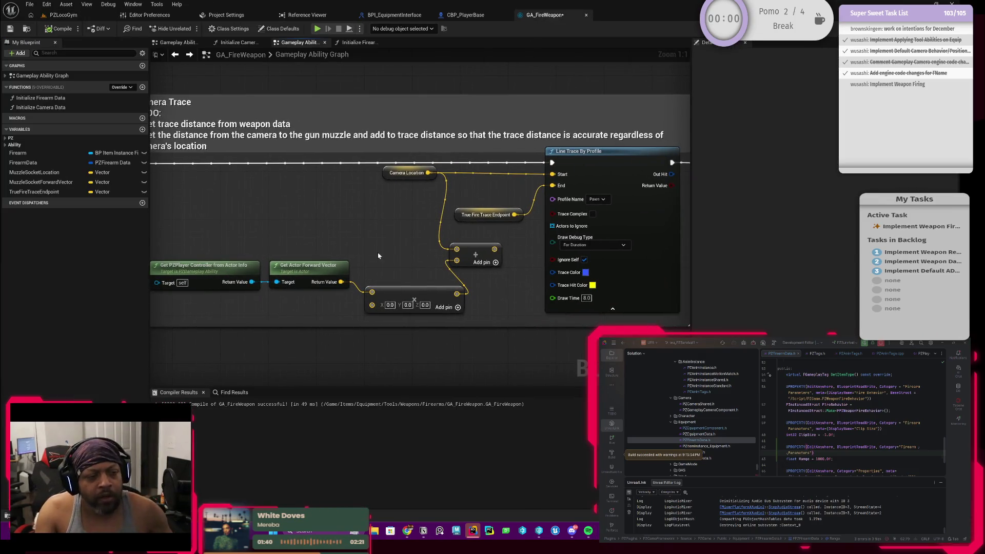
pyautogui.moveTo(374, 246); pyautogui.dragTo(401, 244)
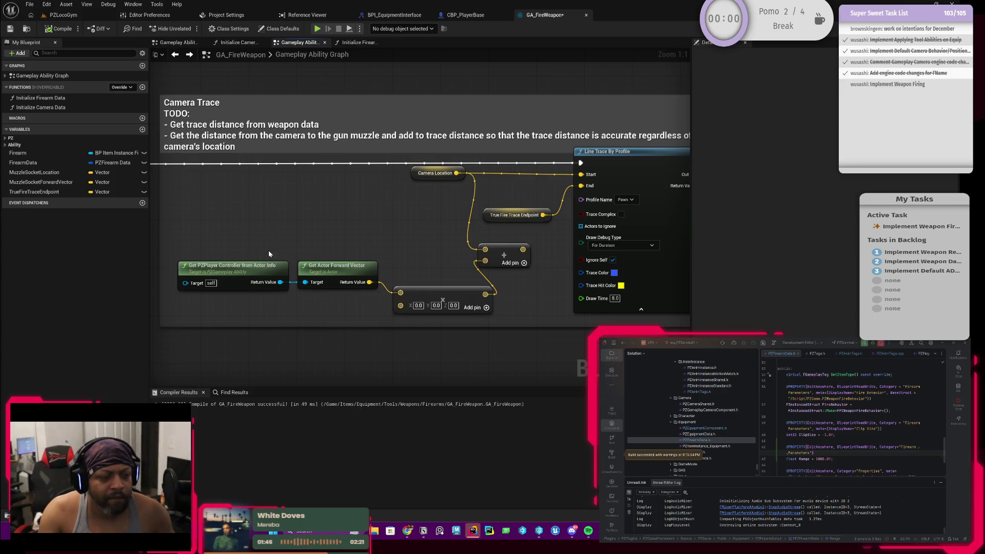
pyautogui.moveTo(320, 242); pyautogui.dragTo(365, 261)
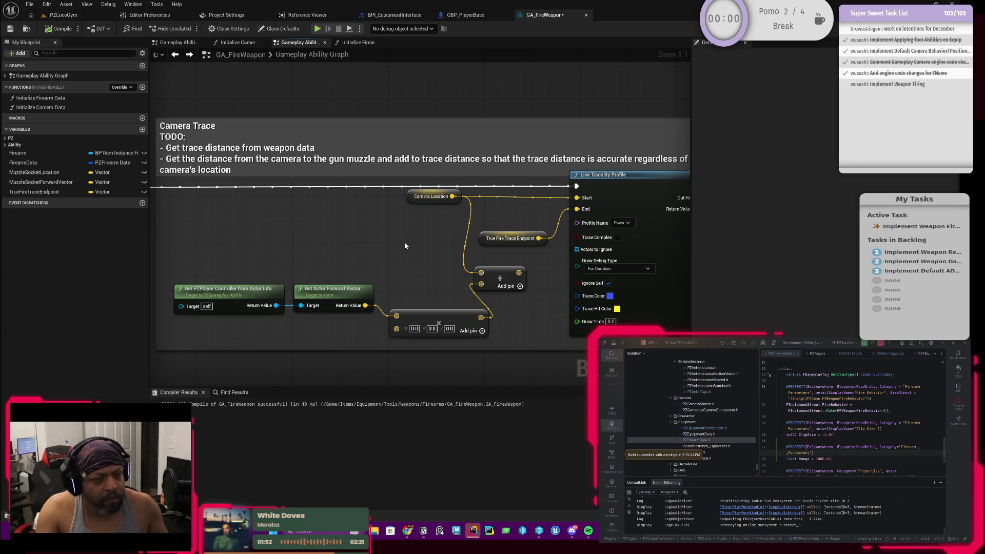
pyautogui.hotkey('ctrl', 'z')
pyautogui.hotkey('ctrl', 'z')
pyautogui.hotkey('ctrl', 'z')
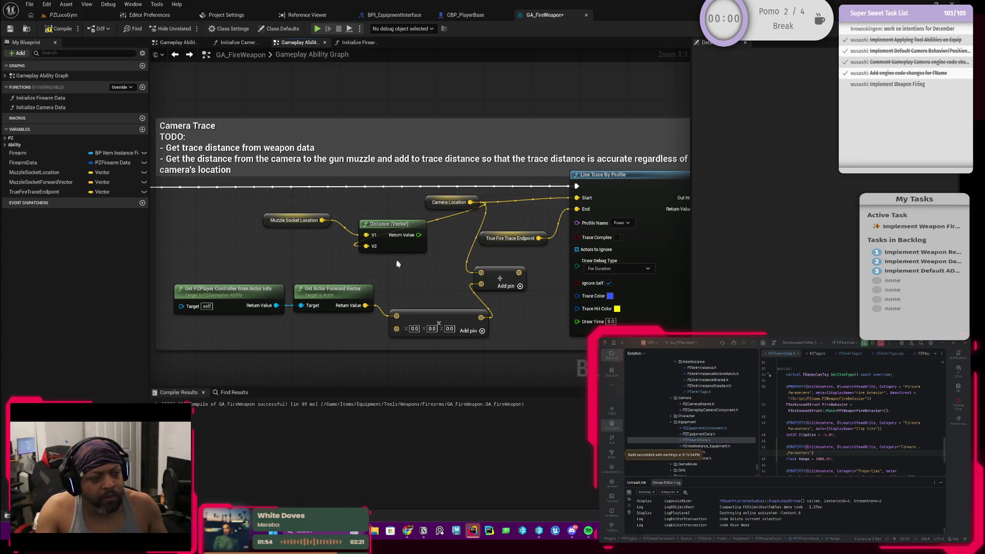
pyautogui.hotkey('ctrl', 'z')
pyautogui.hotkey('ctrl', 'z')
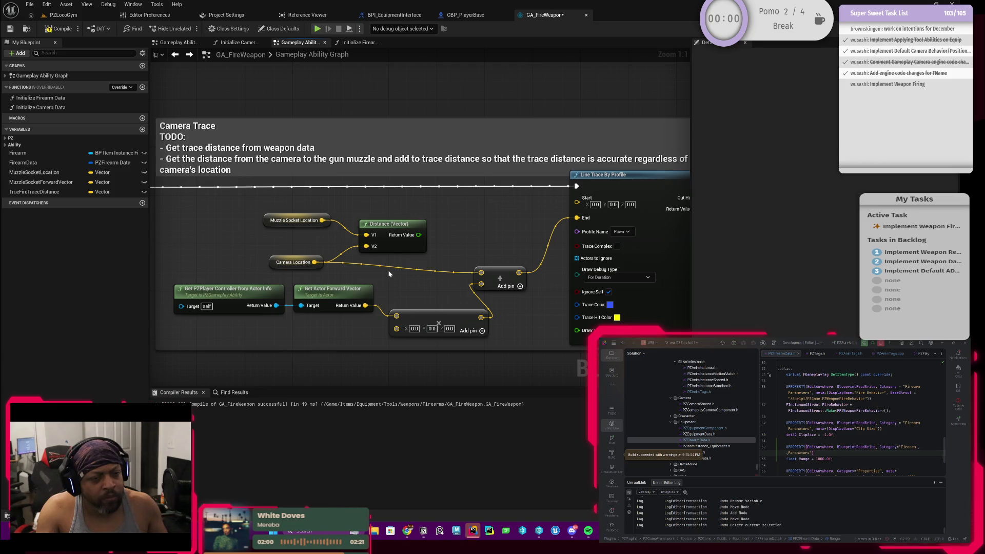
pyautogui.hotkey('ctrl', 'z')
pyautogui.hotkey('ctrl', 'z')
pyautogui.hotkey('ctrl', 'y')
pyautogui.hotkey('ctrl', 'y')
pyautogui.hotkey('ctrl', 'y')
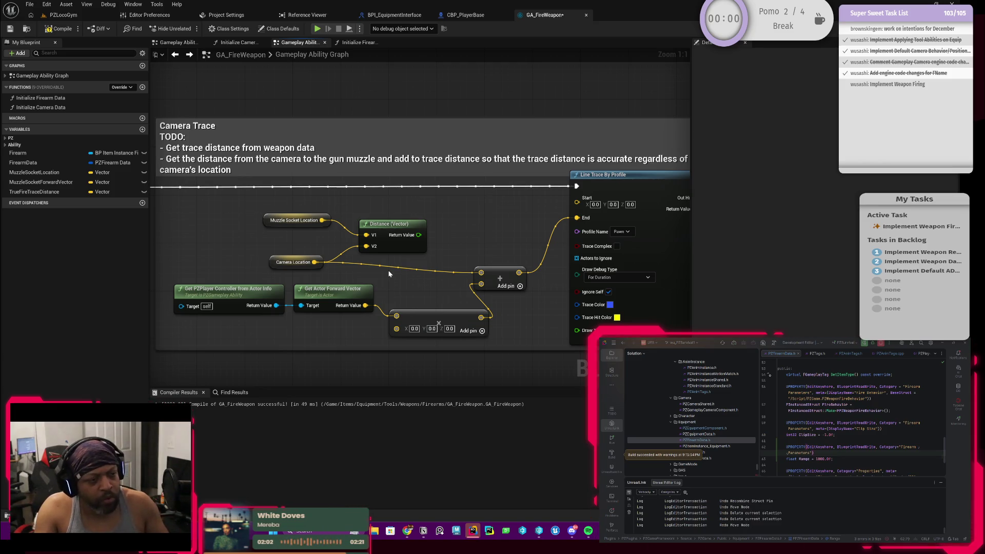
pyautogui.hotkey('ctrl', 'y')
pyautogui.hotkey('ctrl', 'y')
pyautogui.hotkey('ctrl', 'y')
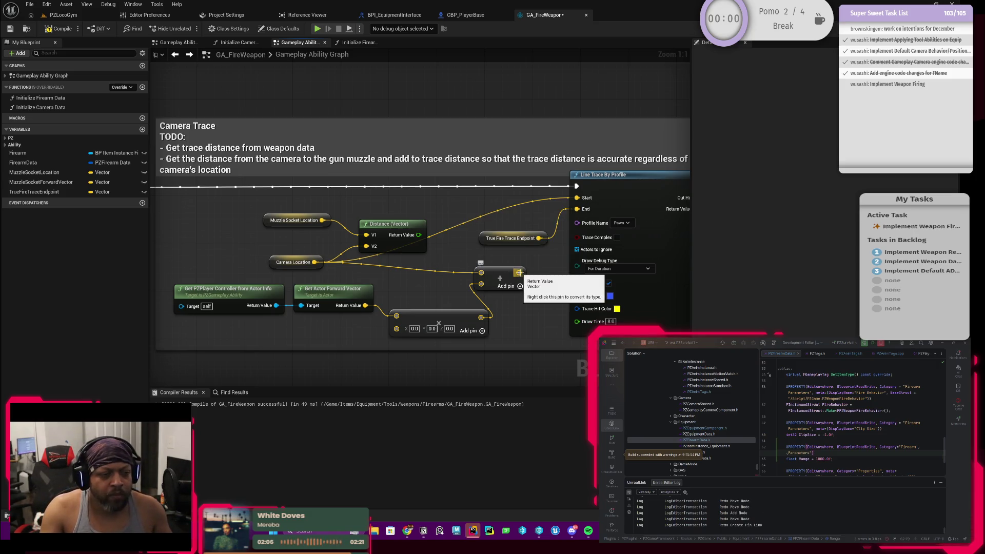
pyautogui.moveTo(520, 272); pyautogui.dragTo(577, 209)
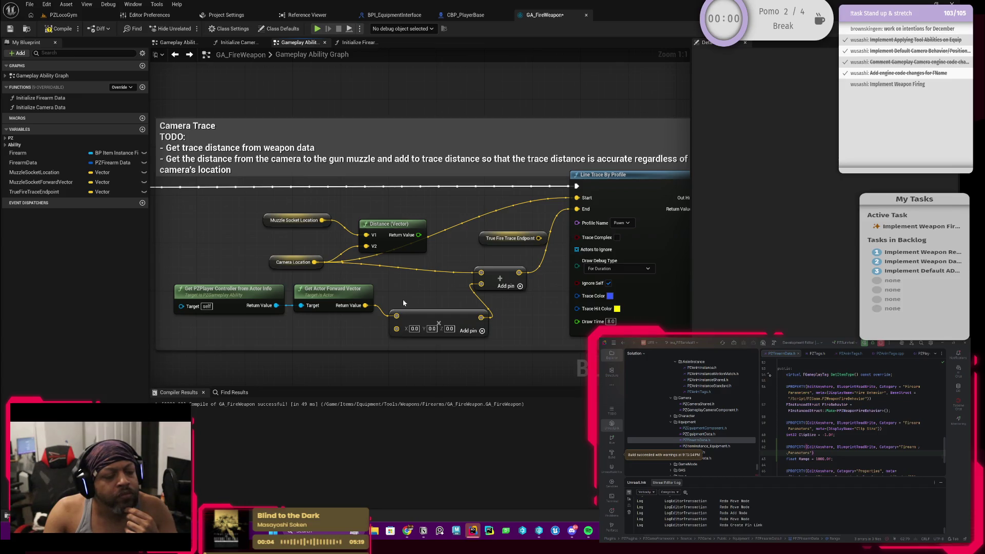
pyautogui.hotkey('ctrl', 'z')
# Pan left to inspect the original muzzle line trace, then back to the Camera Trace nodes.
pyautogui.moveTo(353, 289)
pyautogui.mouseDown()
pyautogui.moveTo(384, 291)
pyautogui.moveTo(340, 335)
pyautogui.mouseUp()
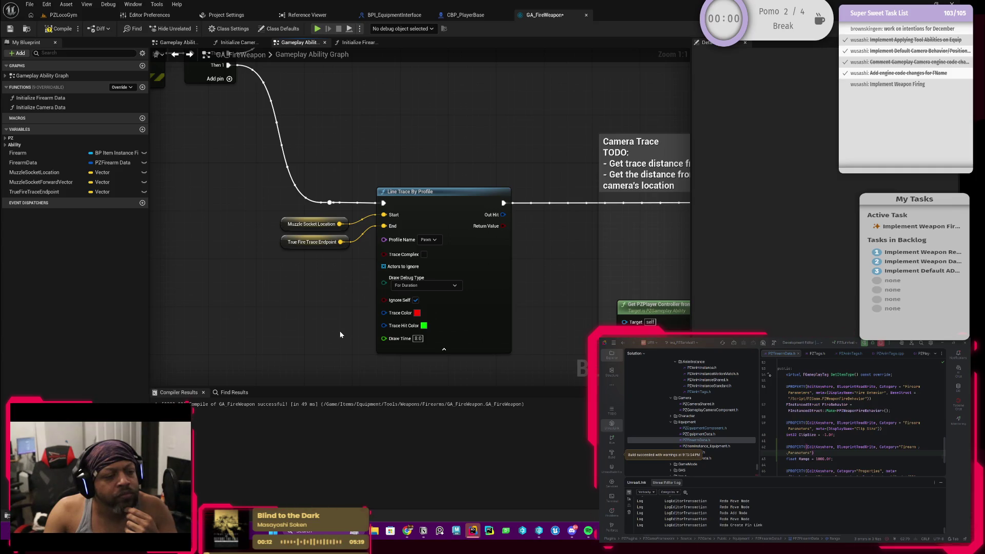
pyautogui.moveTo(351, 333); pyautogui.dragTo(333, 338)
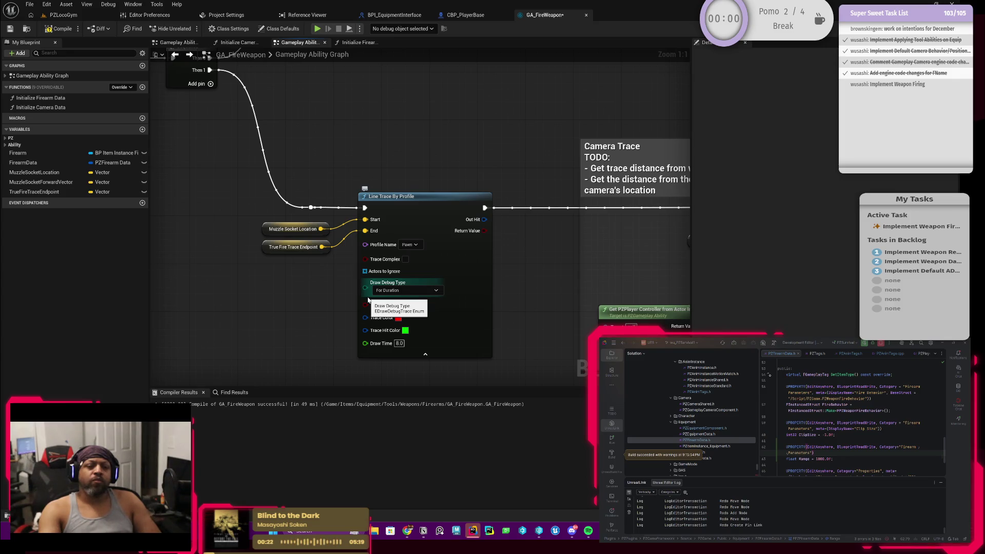
pyautogui.moveTo(391, 296)
pyautogui.mouseDown()
pyautogui.moveTo(374, 275)
pyautogui.moveTo(429, 286)
pyautogui.moveTo(418, 273)
pyautogui.moveTo(468, 240)
pyautogui.mouseUp()
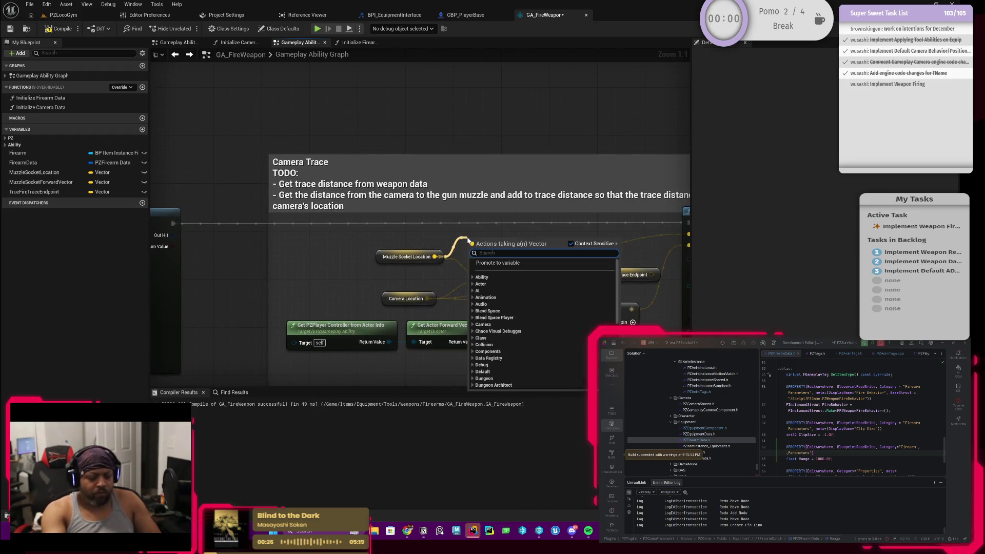
# Try a subtract node off Muzzle Socket Location with a float input, then delete it.
pyautogui.write('-')
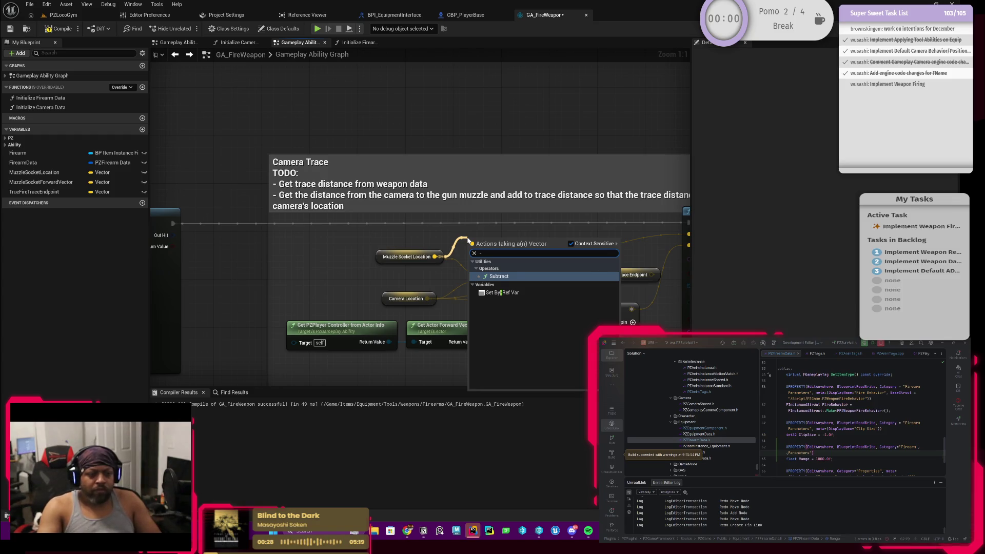
pyautogui.click(497, 276)
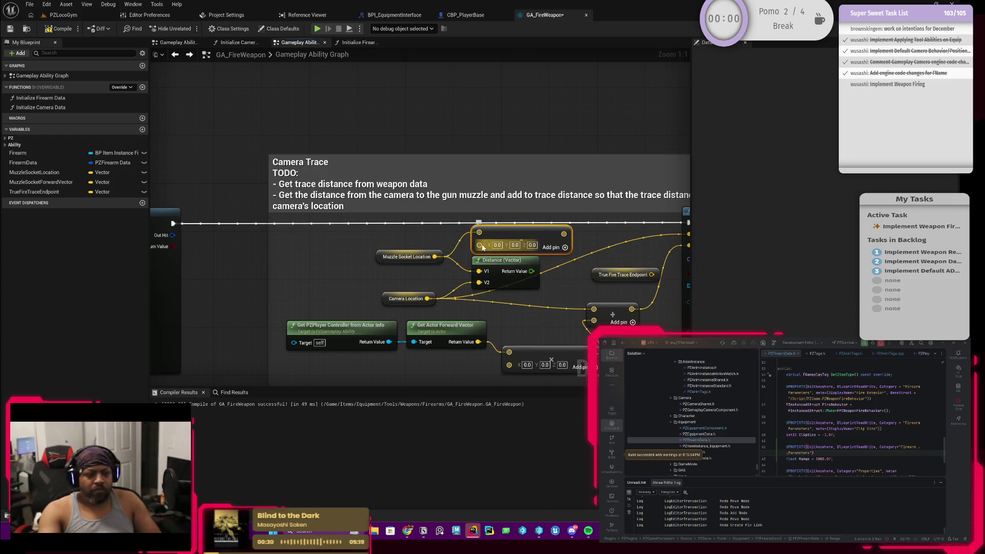
pyautogui.rightClick(481, 246)
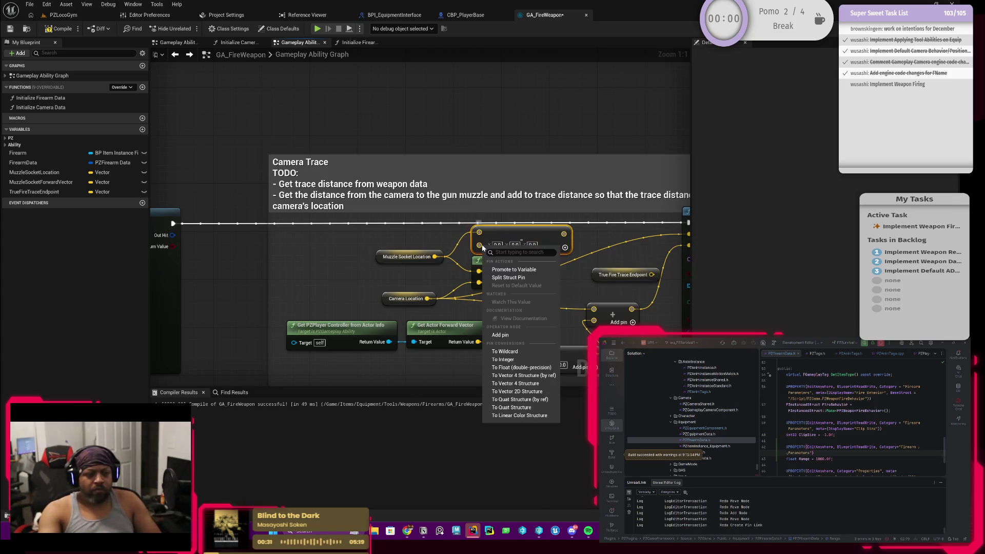
pyautogui.click(523, 367)
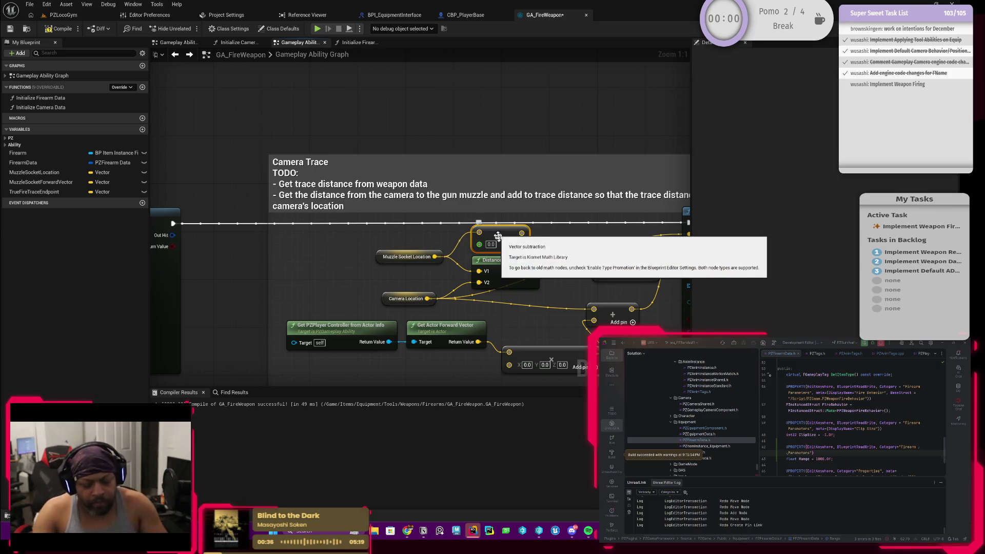
pyautogui.press('Delete')
# Place Camera Location above Muzzle Socket Location in the Camera Trace group.
pyautogui.moveTo(451, 285)
pyautogui.mouseDown()
pyautogui.moveTo(357, 258)
pyautogui.moveTo(415, 243)
pyautogui.moveTo(406, 263)
pyautogui.mouseUp()
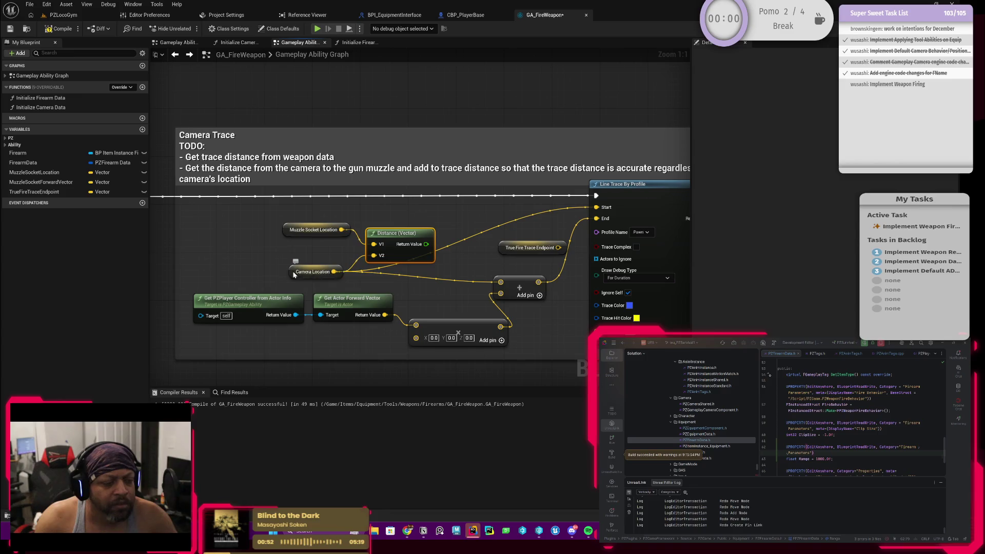
pyautogui.moveTo(293, 272)
pyautogui.mouseDown()
pyautogui.moveTo(278, 250)
pyautogui.moveTo(349, 243)
pyautogui.moveTo(375, 257)
pyautogui.mouseUp()
pyautogui.moveTo(287, 228)
pyautogui.mouseDown()
pyautogui.moveTo(280, 271)
pyautogui.moveTo(268, 271)
pyautogui.moveTo(275, 235)
pyautogui.moveTo(444, 214)
pyautogui.mouseUp()
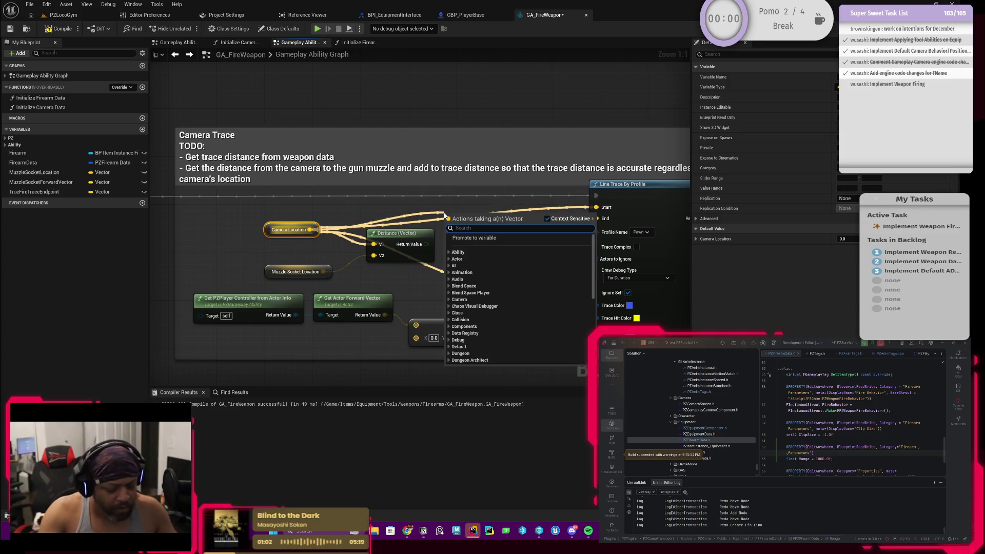
# Add a math node off Camera Location, make its second input a float, and feed Distance into it.
pyautogui.write('add')
pyautogui.click(468, 256)
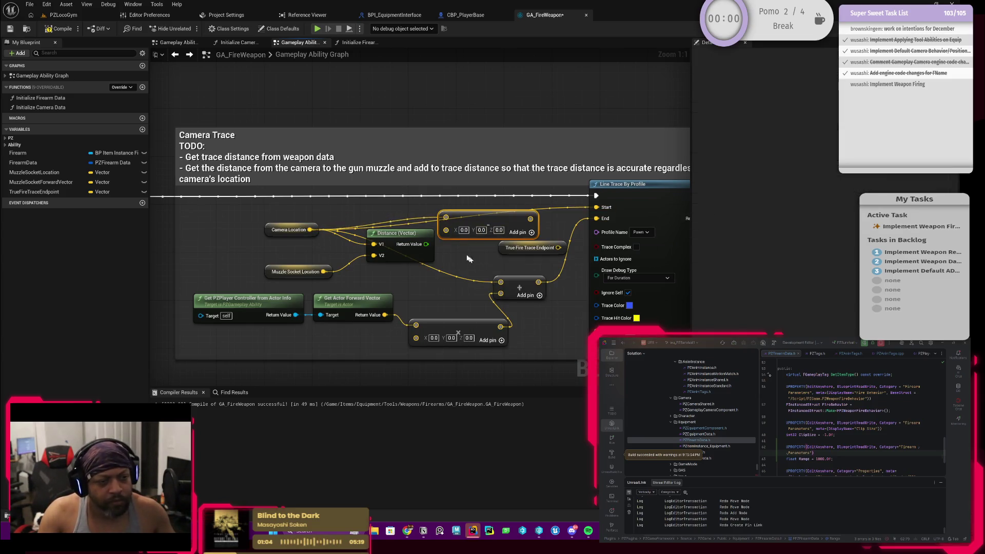
pyautogui.rightClick(447, 230)
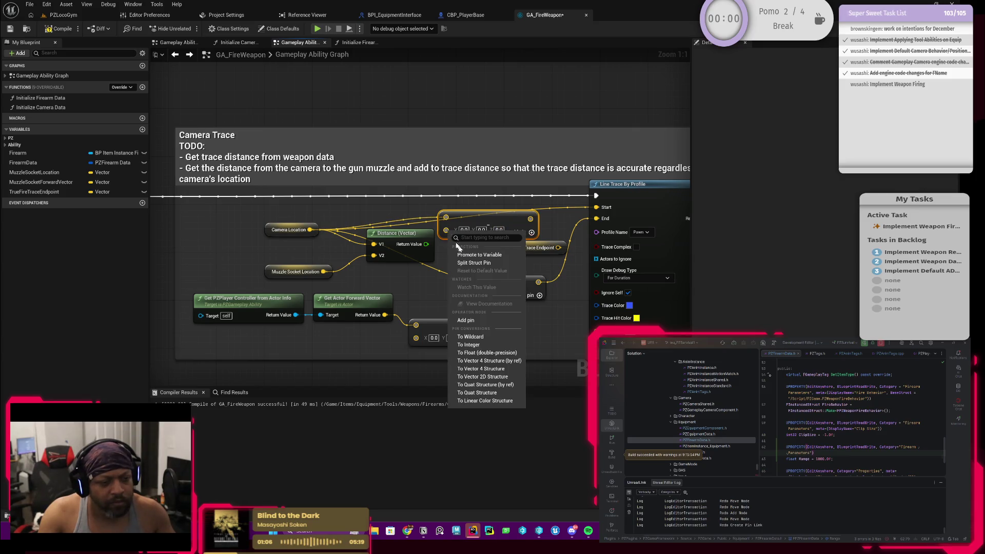
pyautogui.click(485, 352)
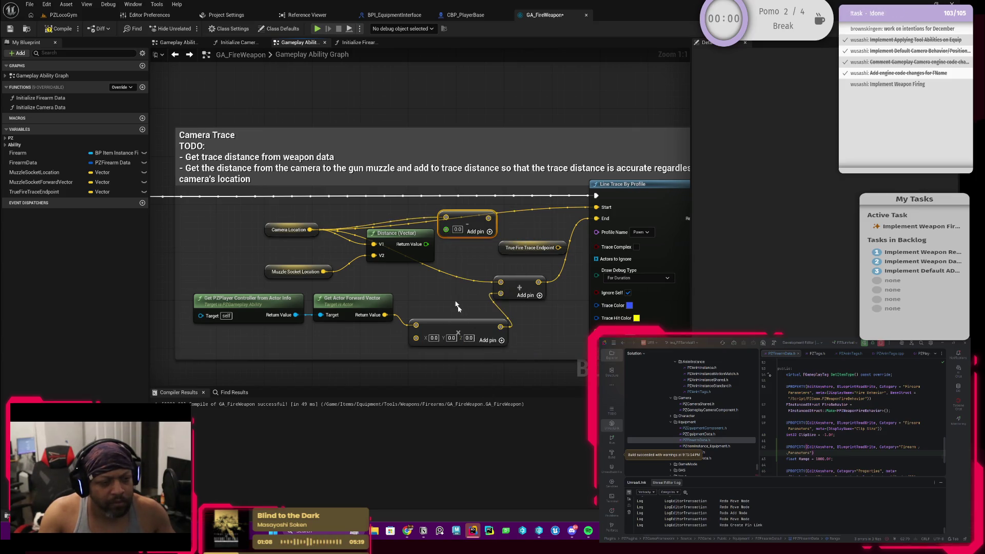
pyautogui.moveTo(426, 244)
pyautogui.mouseDown()
pyautogui.moveTo(446, 229)
pyautogui.moveTo(677, 211)
pyautogui.moveTo(598, 210)
pyautogui.mouseUp()
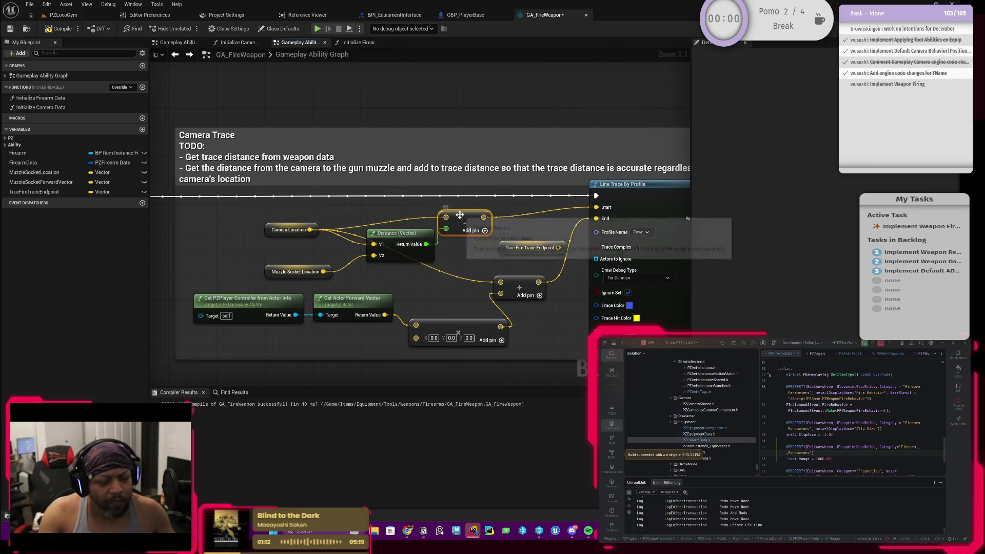
pyautogui.moveTo(460, 215); pyautogui.dragTo(478, 208)
pyautogui.moveTo(401, 236); pyautogui.dragTo(413, 230)
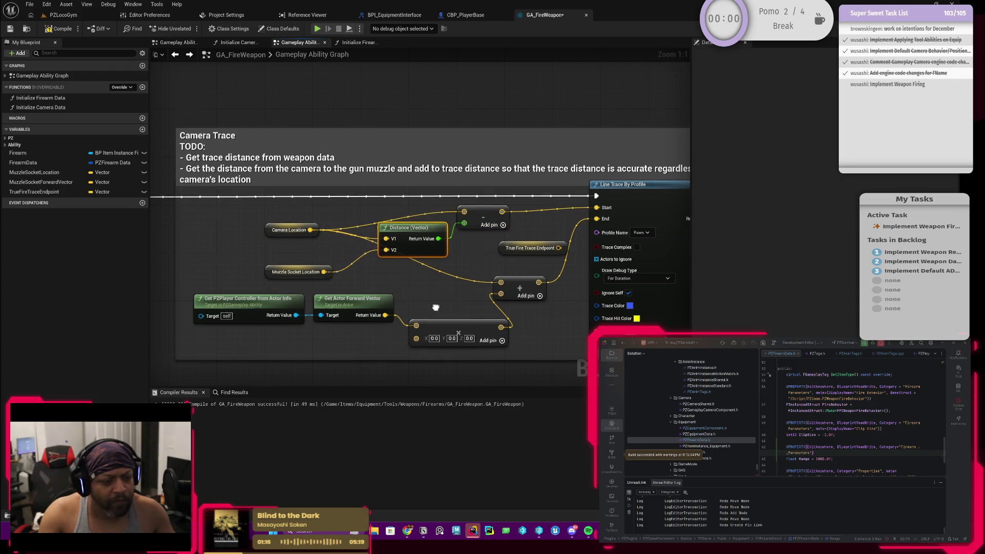
pyautogui.moveTo(424, 320); pyautogui.dragTo(476, 272)
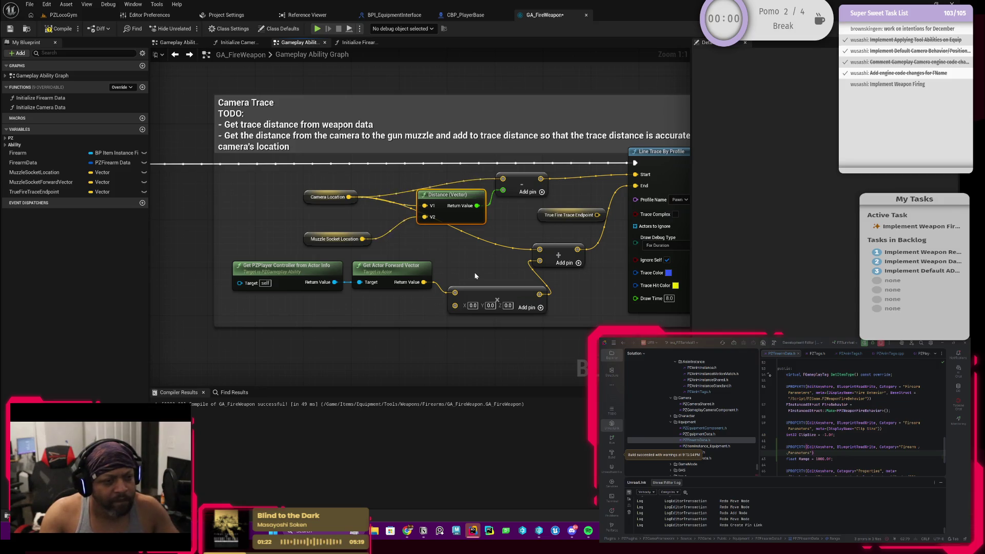
pyautogui.moveTo(484, 275)
pyautogui.mouseDown()
pyautogui.moveTo(438, 292)
pyautogui.moveTo(490, 274)
pyautogui.mouseUp()
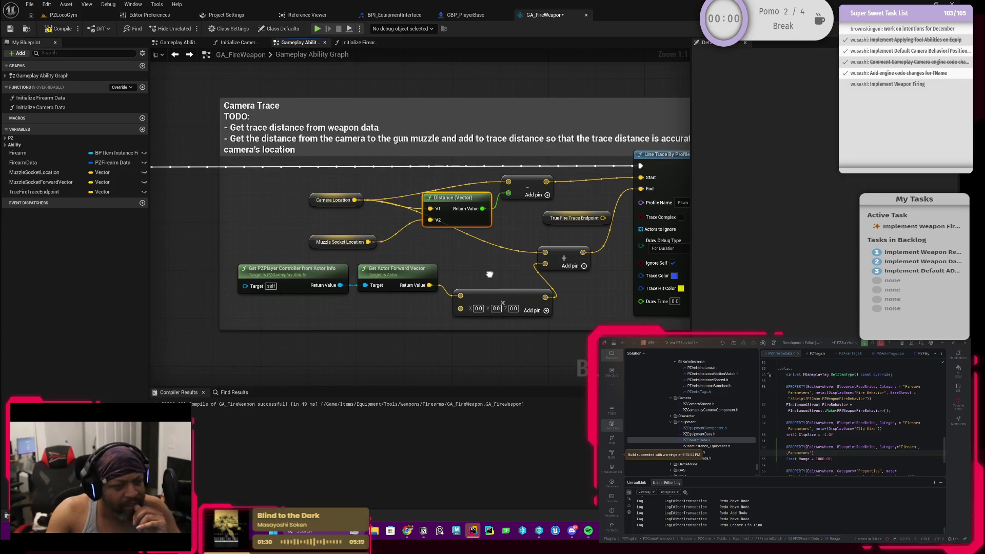
# Convert the forward-vector Multiply node's second input to a single-precision float.
pyautogui.scroll(-1, 400, 313)
pyautogui.moveTo(401, 313)
pyautogui.mouseDown()
pyautogui.moveTo(506, 282)
pyautogui.moveTo(404, 268)
pyautogui.moveTo(541, 273)
pyautogui.moveTo(347, 264)
pyautogui.mouseUp()
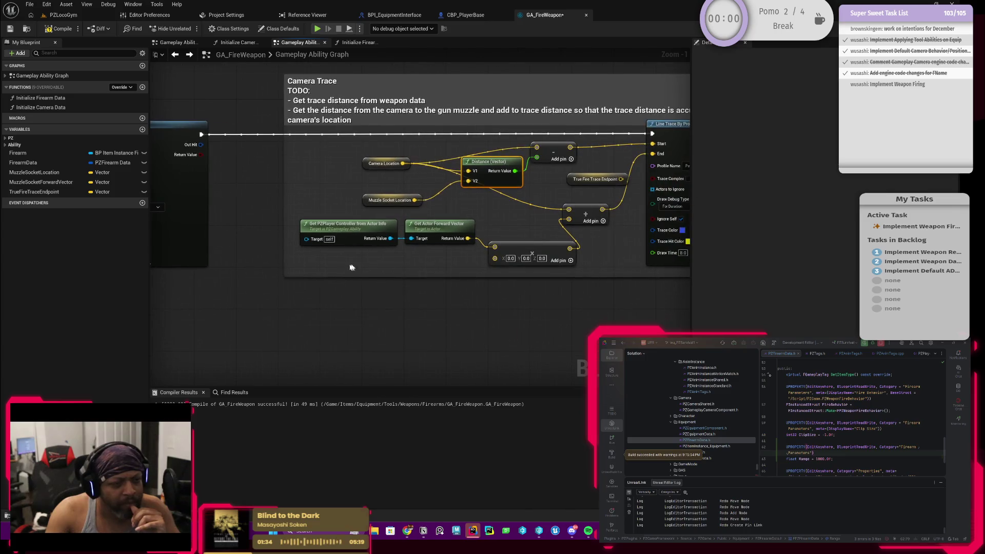
pyautogui.scroll(2, 483, 275)
pyautogui.moveTo(479, 275); pyautogui.dragTo(442, 279)
pyautogui.click(569, 174)
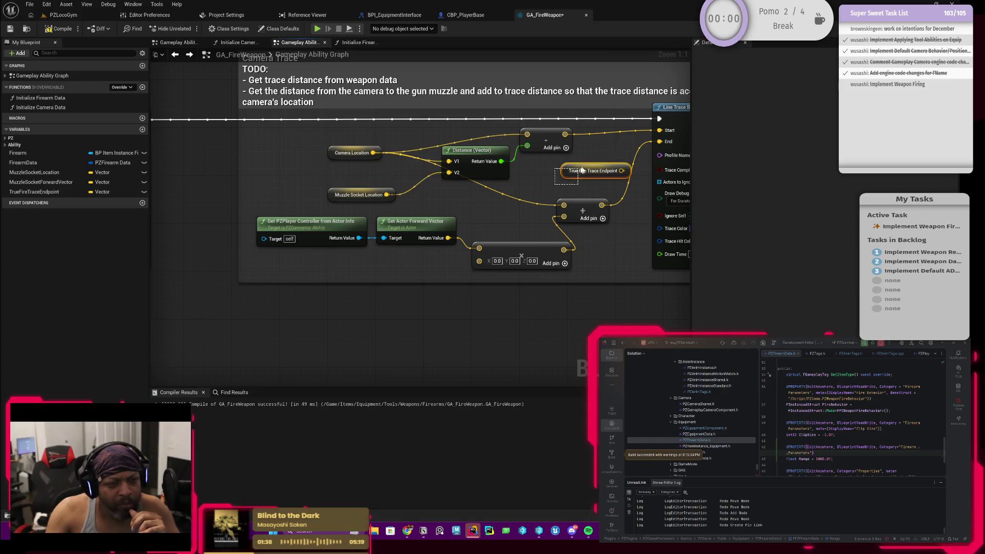
pyautogui.moveTo(565, 187); pyautogui.dragTo(612, 172)
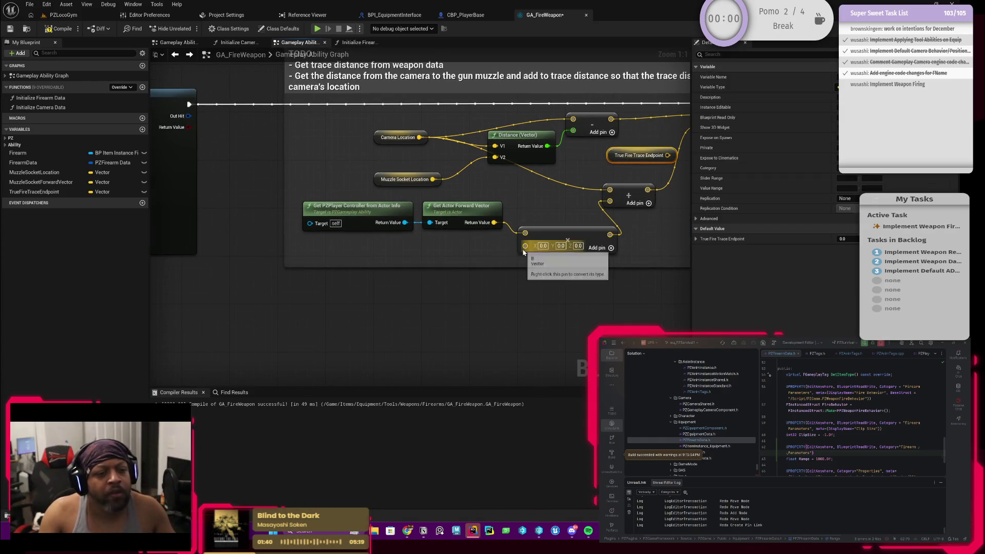
pyautogui.rightClick(525, 245)
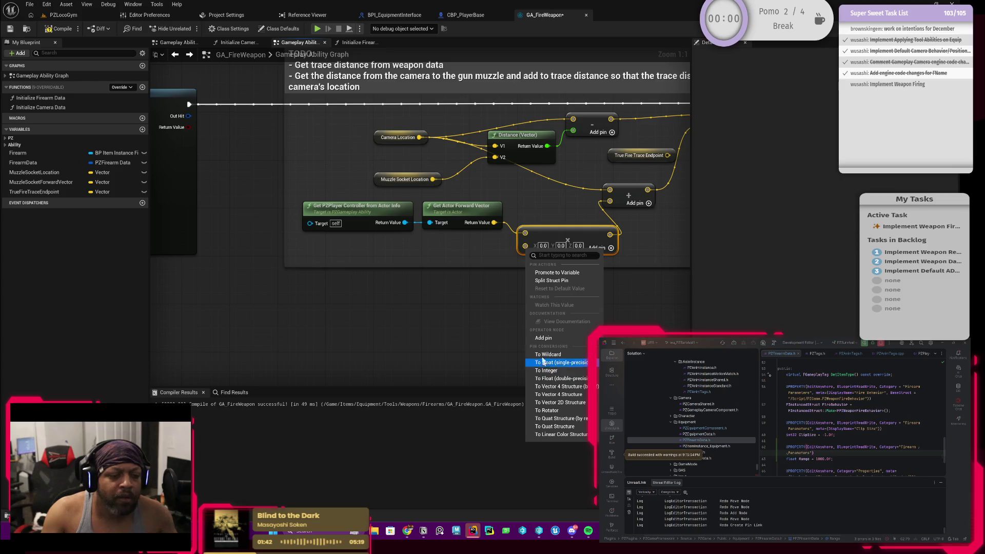
pyautogui.click(562, 363)
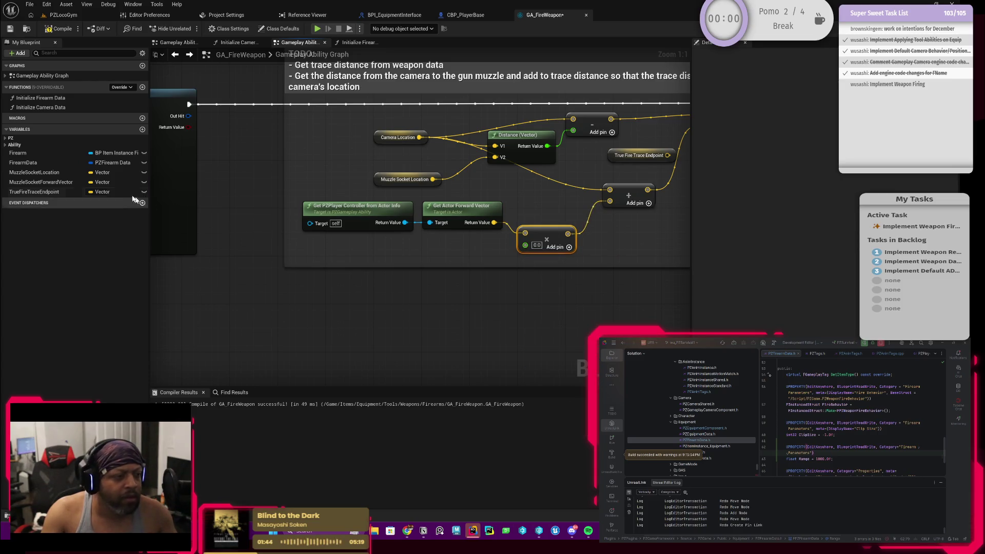
# Check how the Initialize Firearm Data function graph sets its values, then go back.
pyautogui.moveTo(314, 245)
pyautogui.mouseDown()
pyautogui.moveTo(536, 281)
pyautogui.moveTo(455, 257)
pyautogui.moveTo(448, 277)
pyautogui.moveTo(460, 298)
pyautogui.moveTo(398, 322)
pyautogui.moveTo(319, 266)
pyautogui.mouseUp()
pyautogui.doubleClick(417, 159)
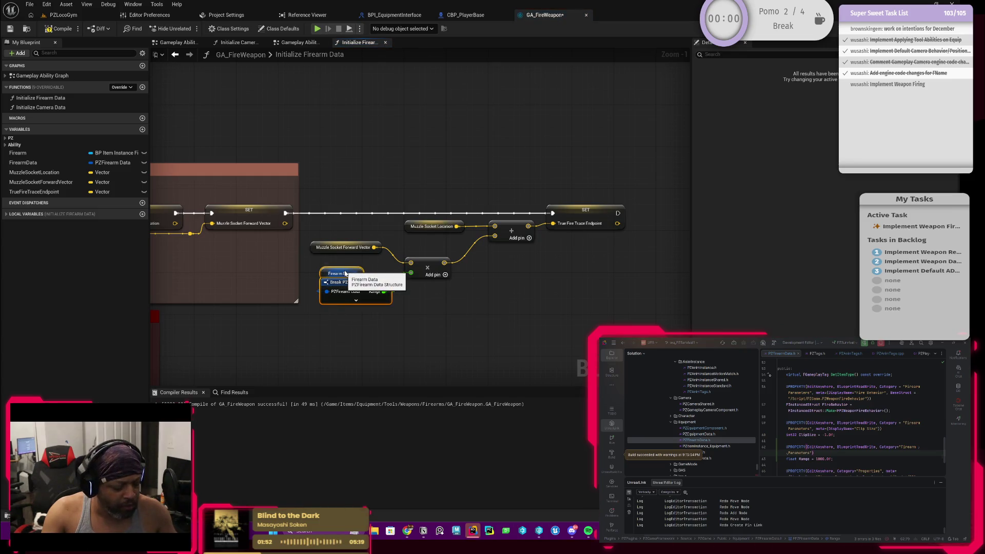
pyautogui.click(175, 55)
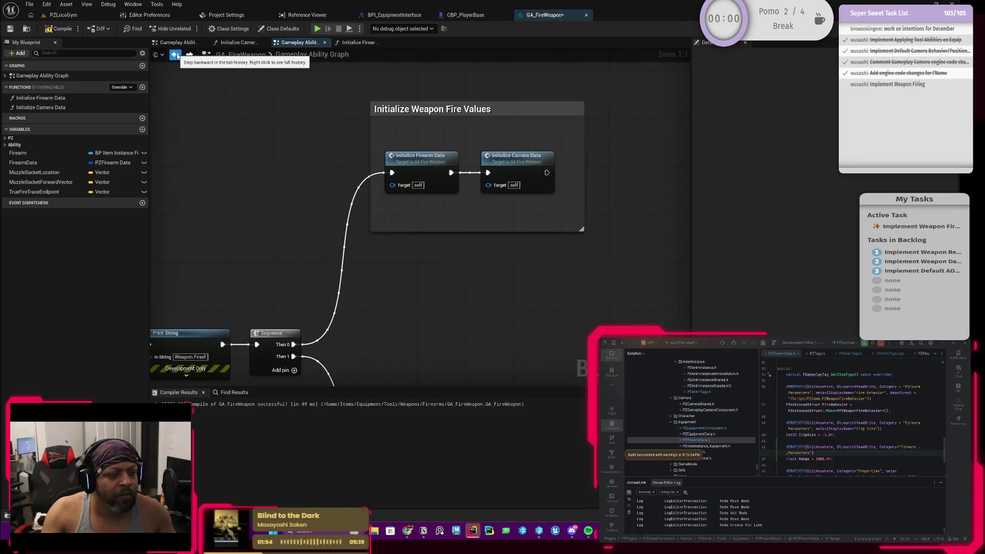
# Paste Firearm Data and Break PZFirearm Data nodes and wire Range into the Multiply's float pin.
pyautogui.click(189, 55)
pyautogui.click(175, 55)
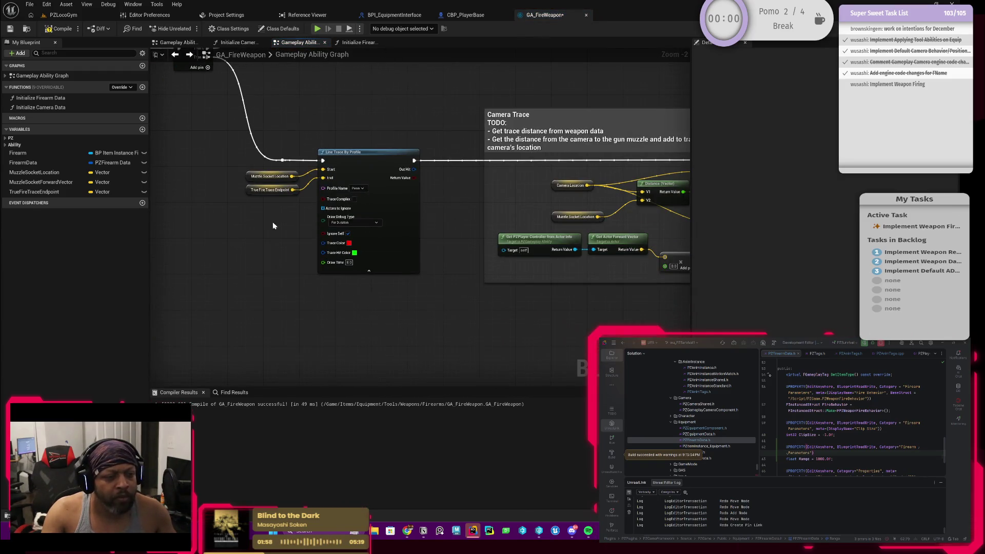
pyautogui.hotkey('ctrl', 'v')
pyautogui.scroll(3, 415, 282)
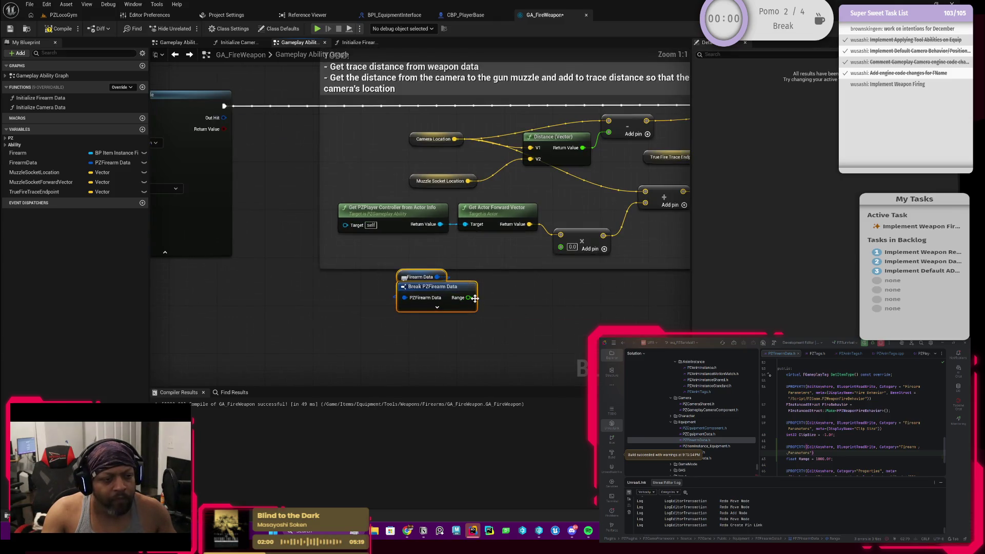
pyautogui.moveTo(468, 298)
pyautogui.mouseDown()
pyautogui.moveTo(529, 316)
pyautogui.moveTo(561, 247)
pyautogui.mouseUp()
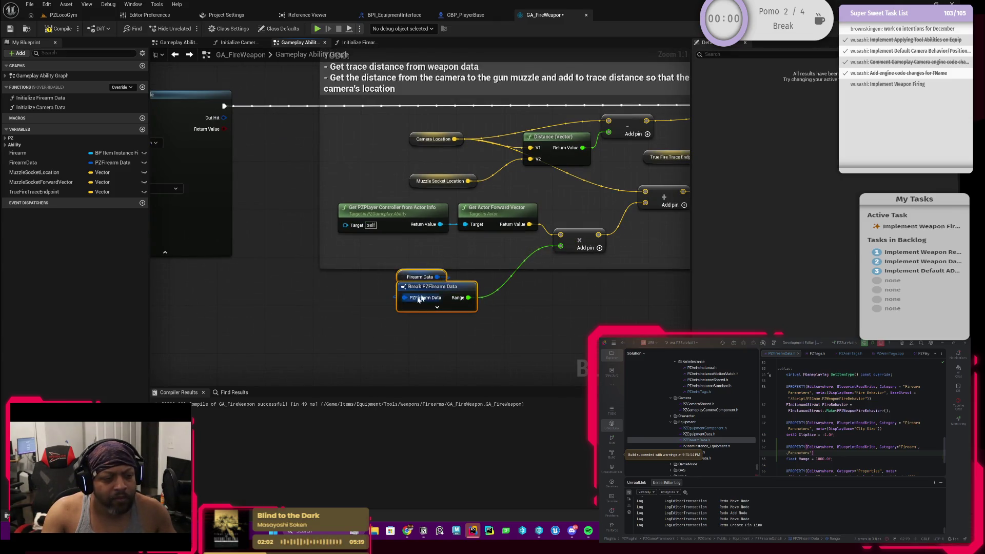
pyautogui.moveTo(418, 299); pyautogui.dragTo(447, 275)
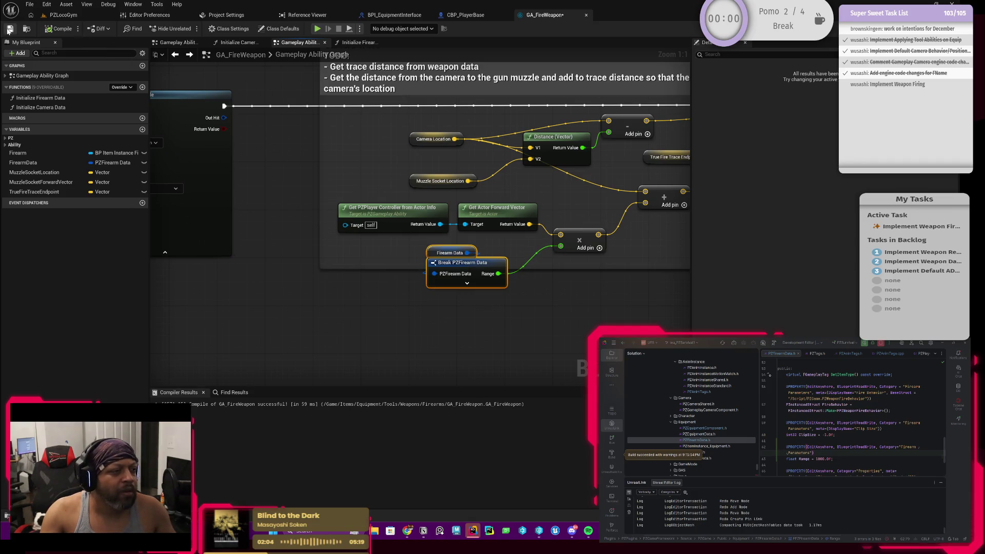
pyautogui.click(59, 16)
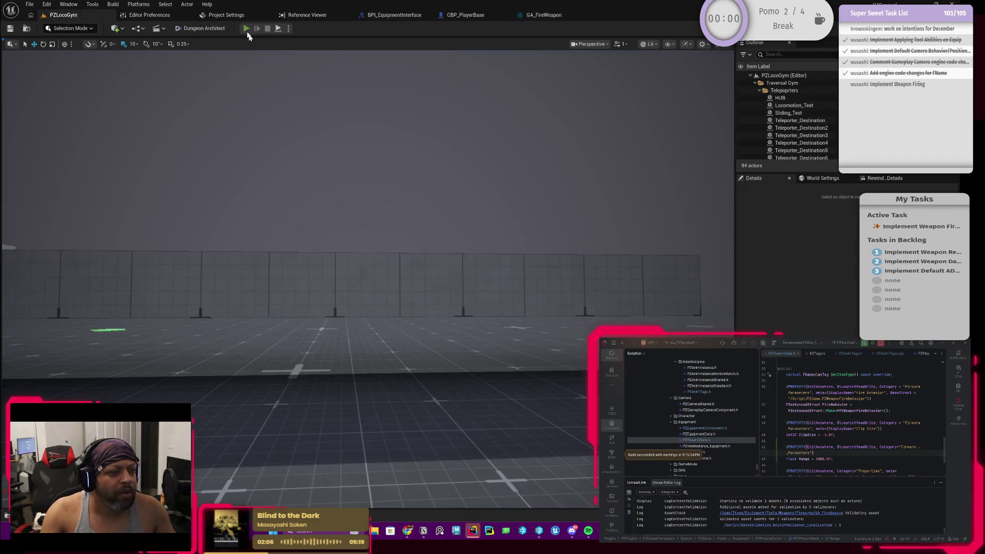
# Start a play session, equip the rifle, and fire six shots to see the debug traces.
pyautogui.click(247, 28)
pyautogui.press('Tab')
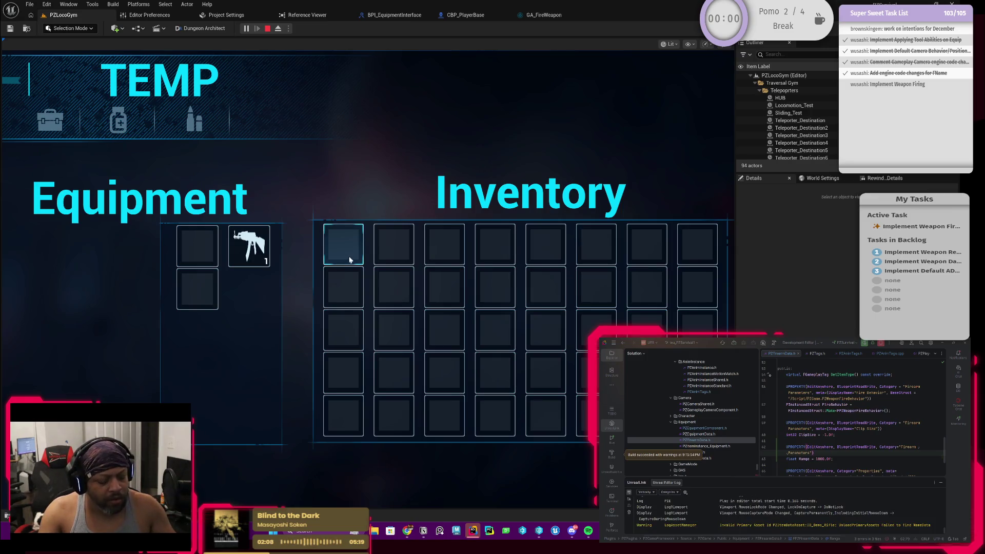
pyautogui.press('Tab')
pyautogui.click(368, 278)
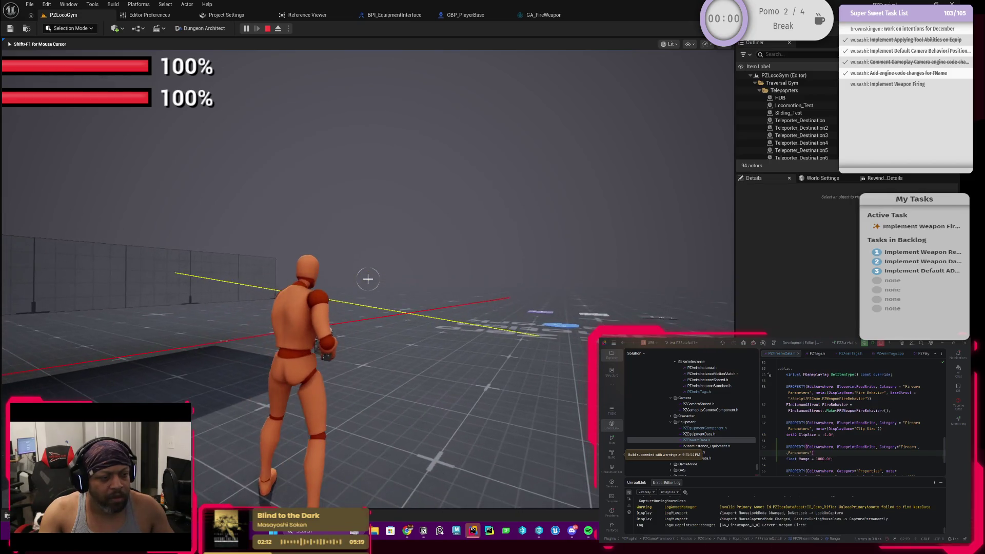
pyautogui.click(368, 279)
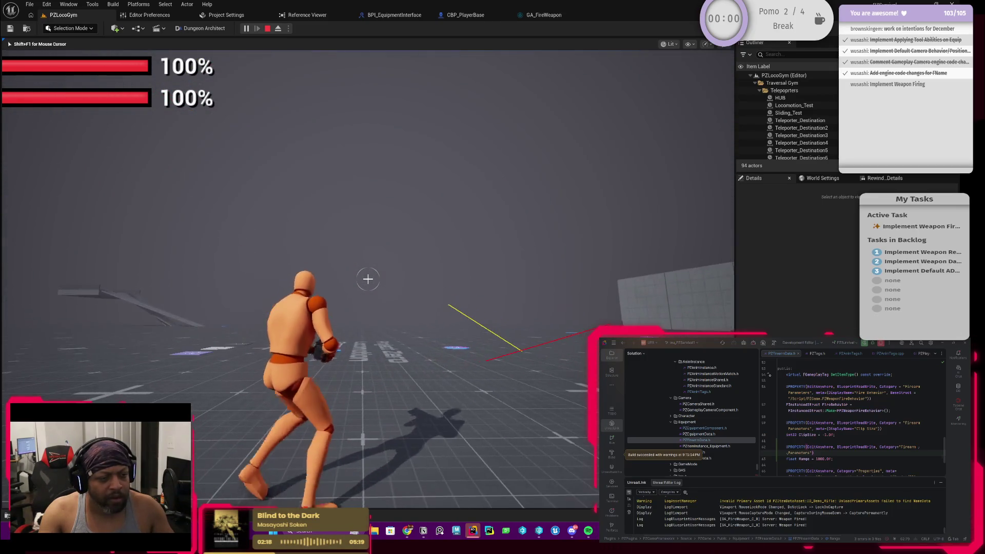
pyautogui.click(368, 279)
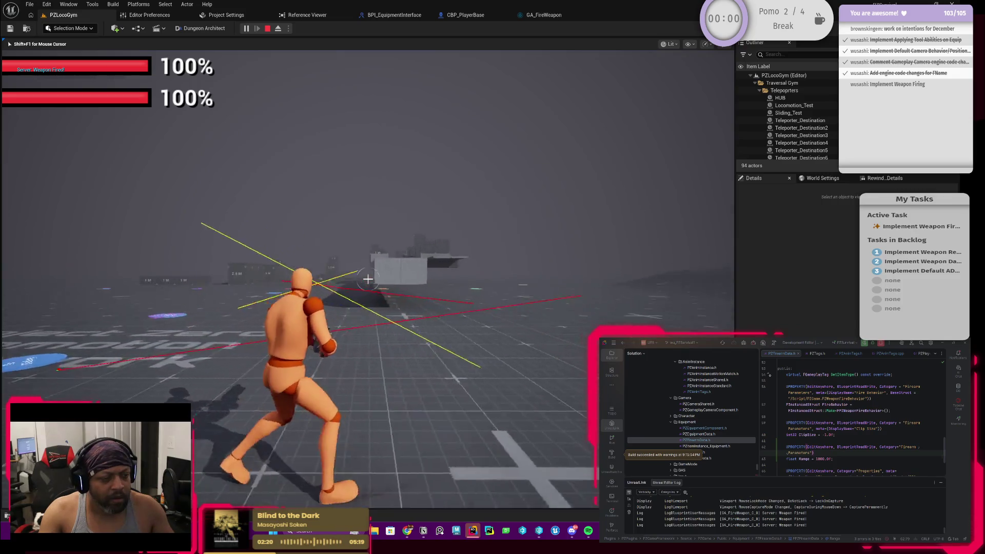
pyautogui.click(368, 278)
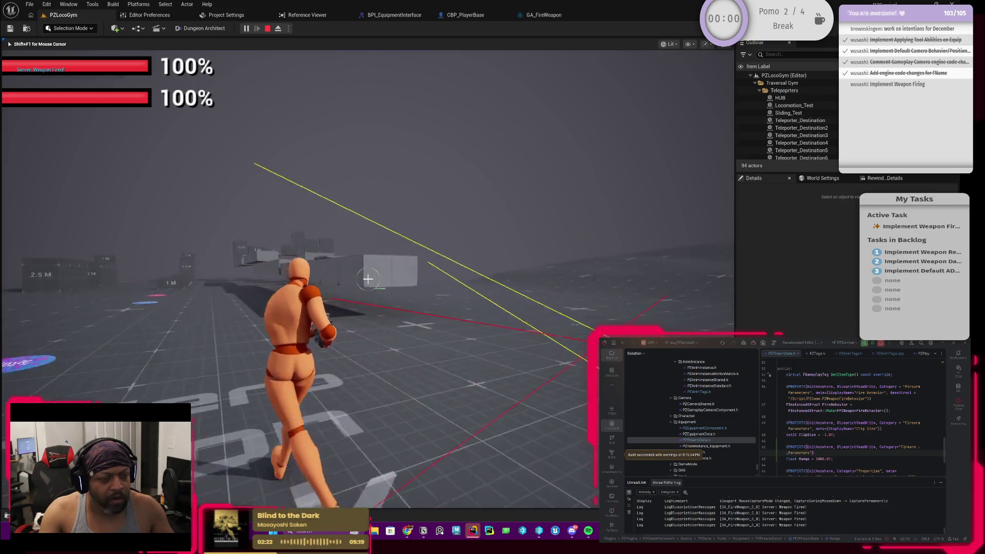
pyautogui.click(367, 279)
pyautogui.click(368, 279)
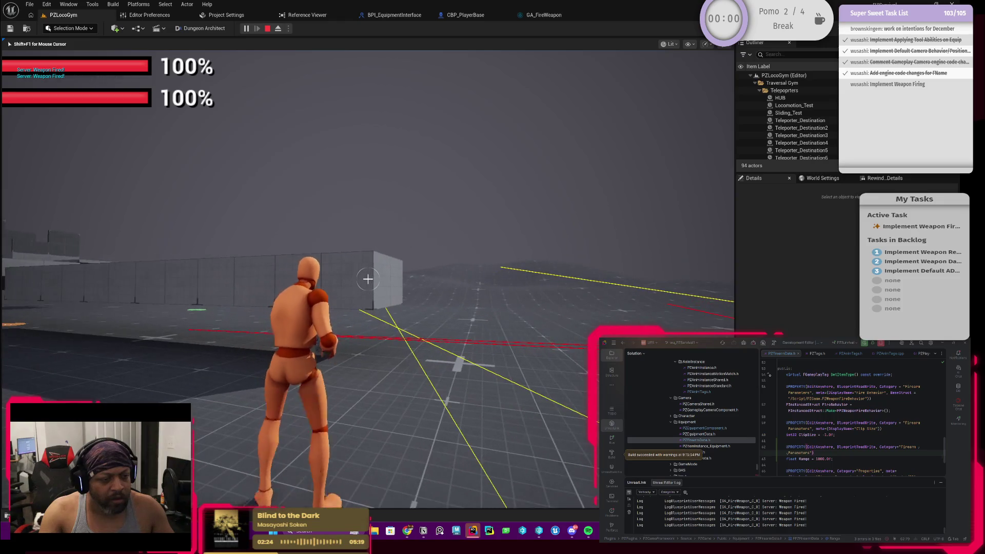
# Walk the character forward, fire once more, stop play, and return to GA_FireWeapon.
pyautogui.press('w')
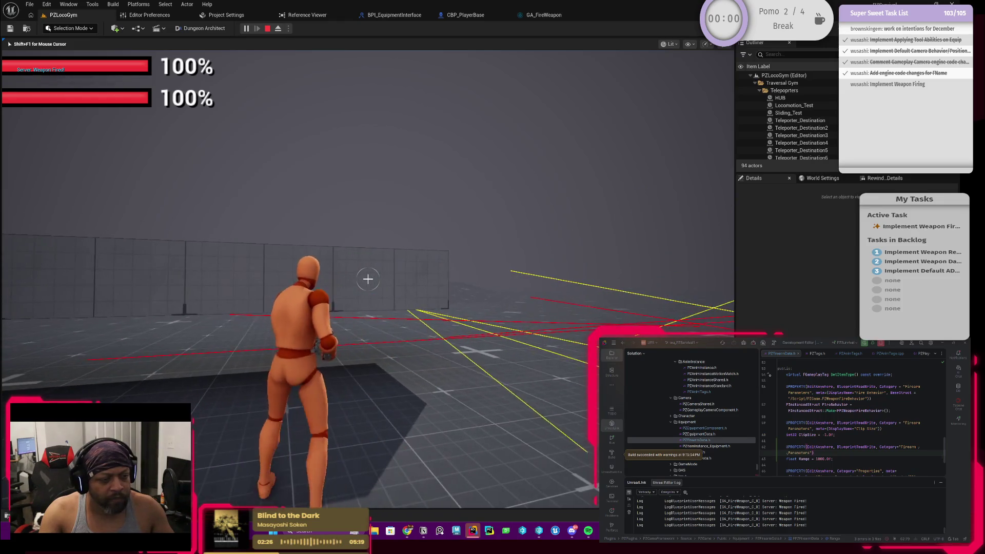
pyautogui.press('w')
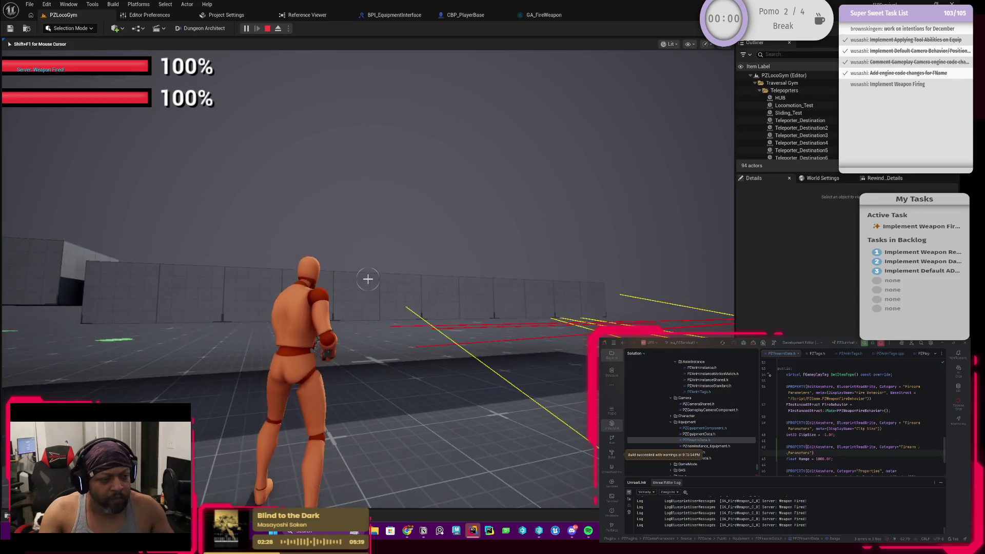
pyautogui.press('w')
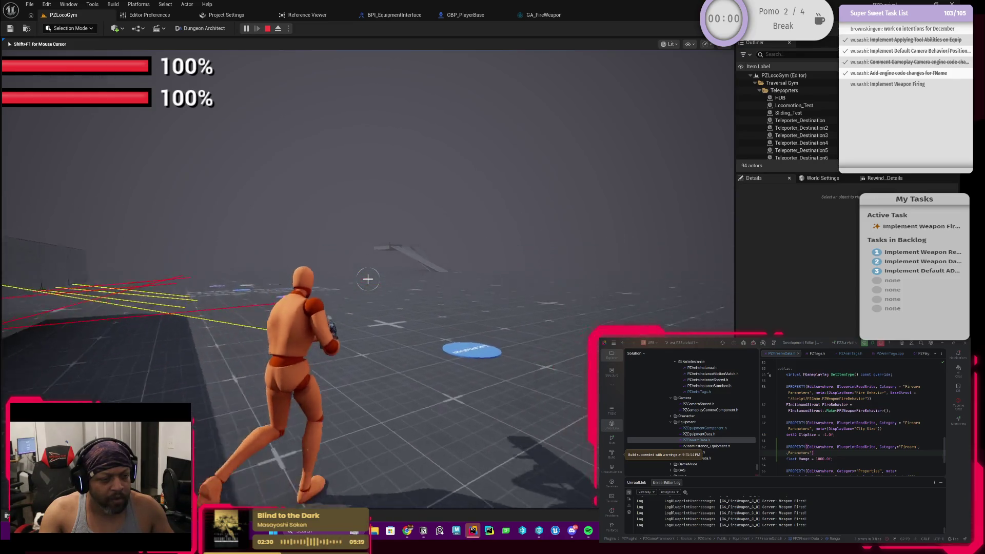
pyautogui.press('w')
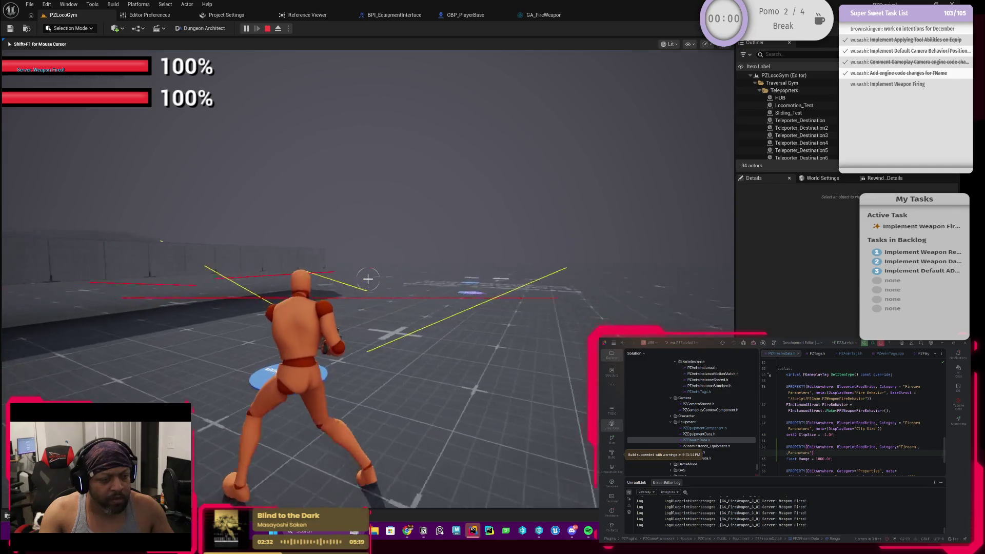
pyautogui.click(368, 279)
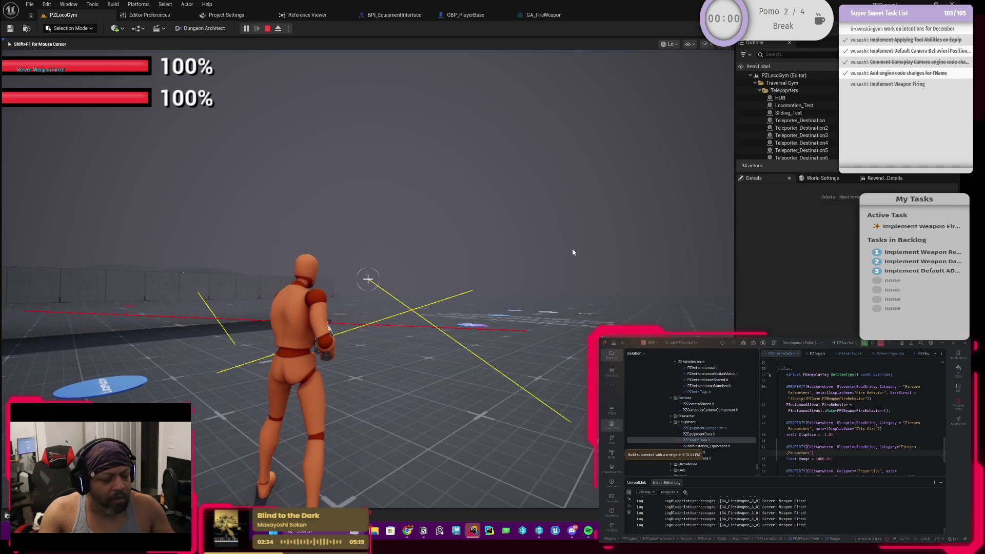
pyautogui.press('Escape')
pyautogui.click(541, 15)
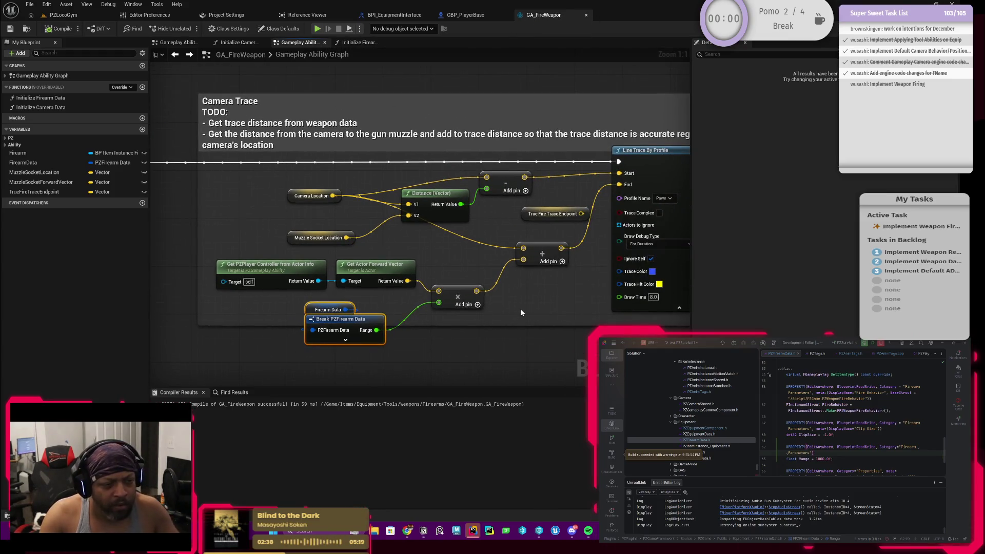
# Raise the Camera Location node and wire True Fire Trace Endpoint into the Line Trace's End pin.
pyautogui.click(455, 292)
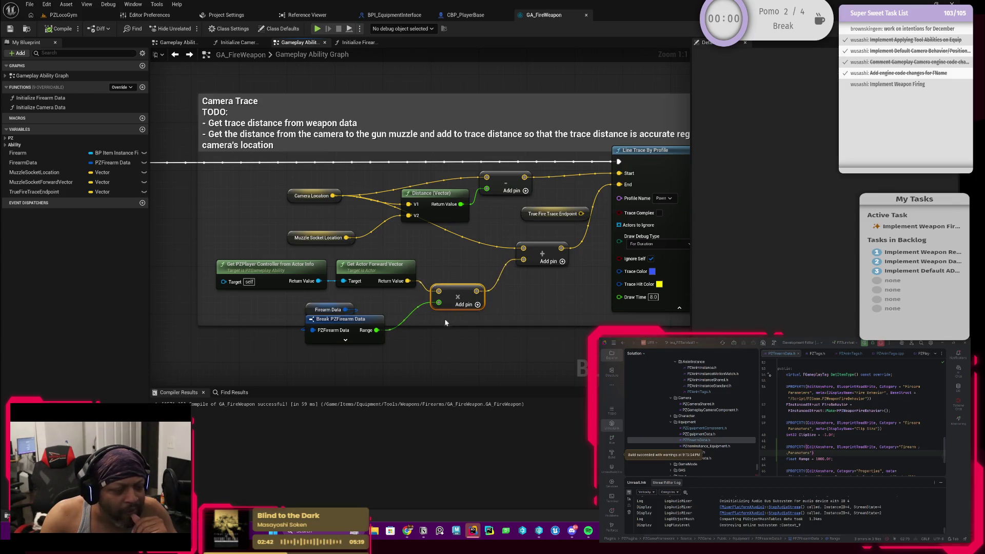
pyautogui.moveTo(461, 255); pyautogui.dragTo(459, 285)
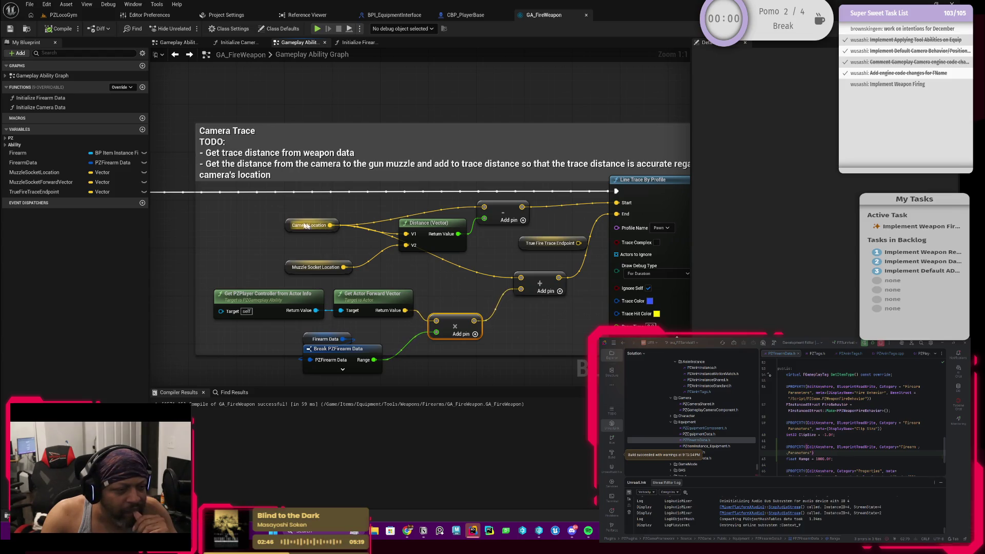
pyautogui.moveTo(291, 229)
pyautogui.mouseDown()
pyautogui.moveTo(298, 205)
pyautogui.moveTo(305, 211)
pyautogui.moveTo(288, 221)
pyautogui.moveTo(285, 211)
pyautogui.mouseUp()
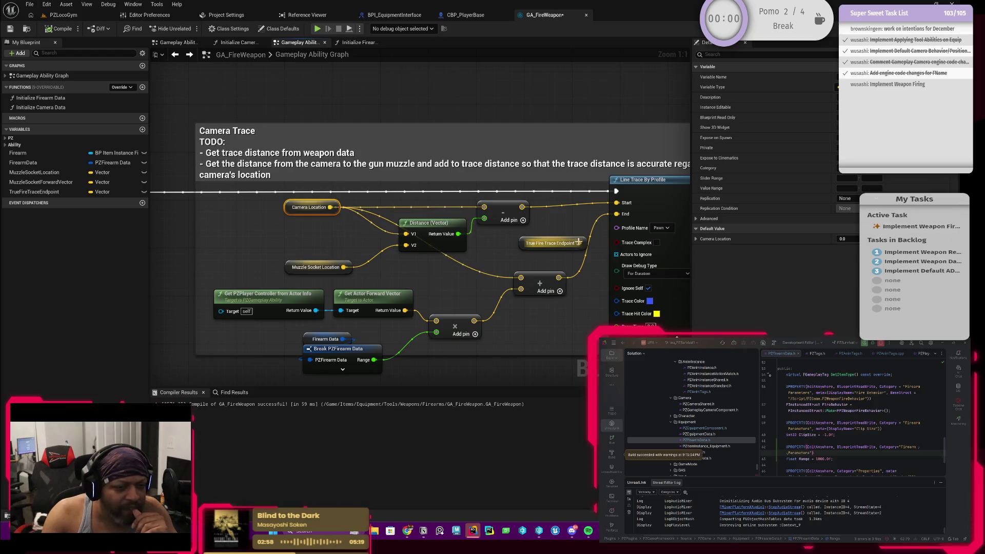
pyautogui.moveTo(578, 243); pyautogui.dragTo(615, 214)
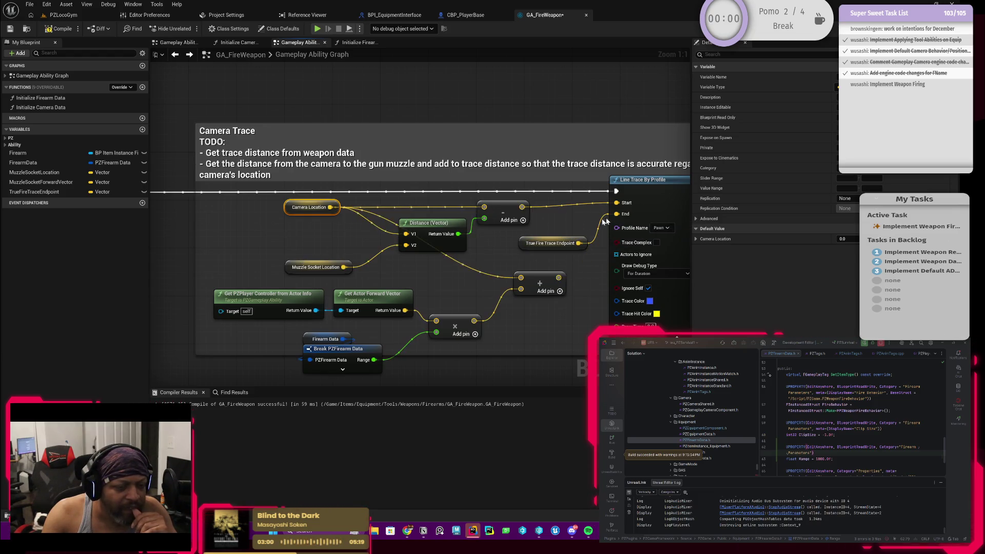
pyautogui.click(71, 15)
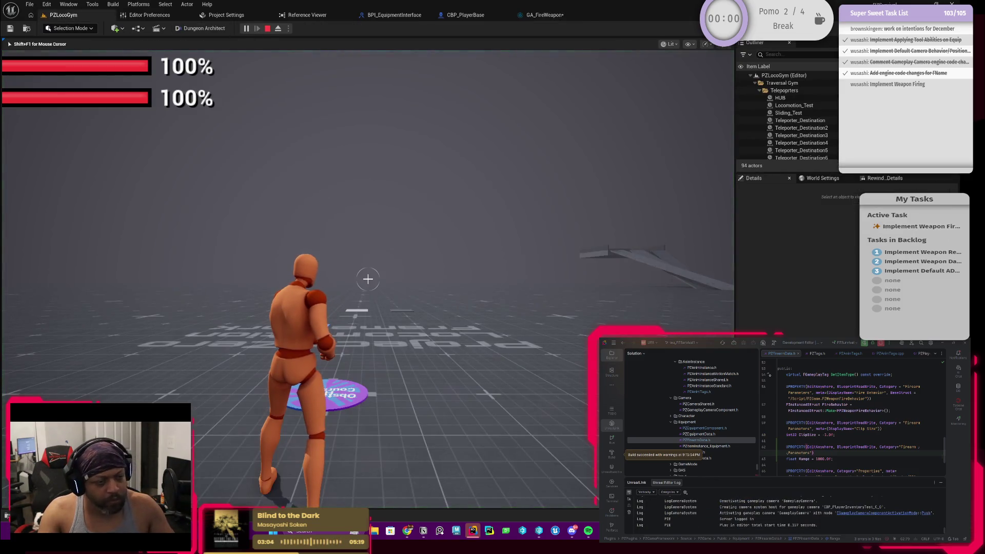
pyautogui.press('i')
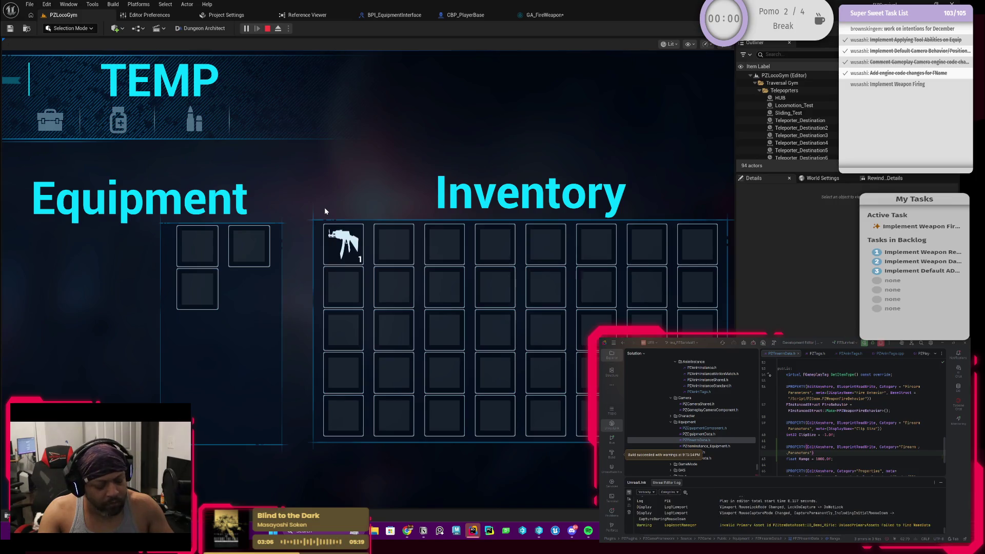
pyautogui.press('i')
pyautogui.press('w')
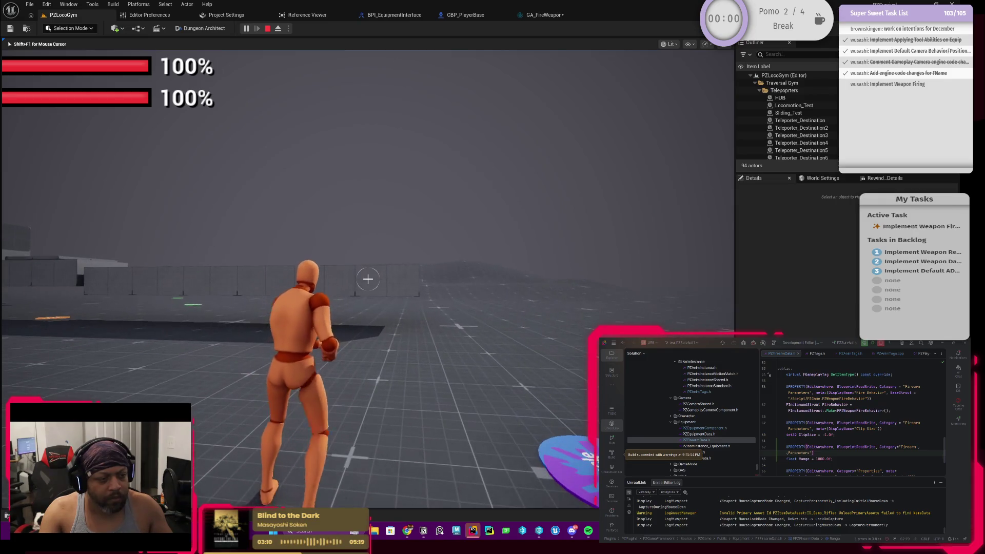
pyautogui.press('i')
pyautogui.press('i')
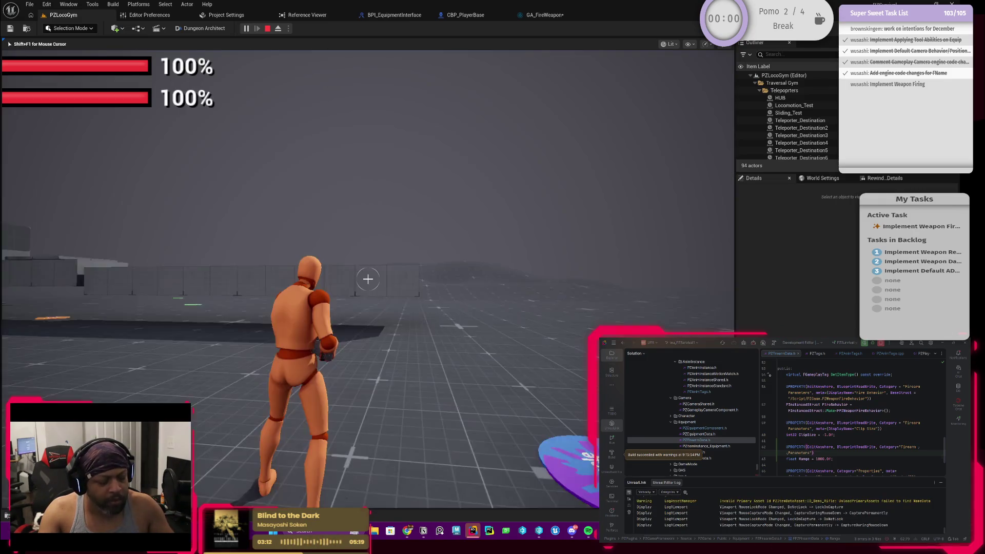
pyautogui.click(368, 279)
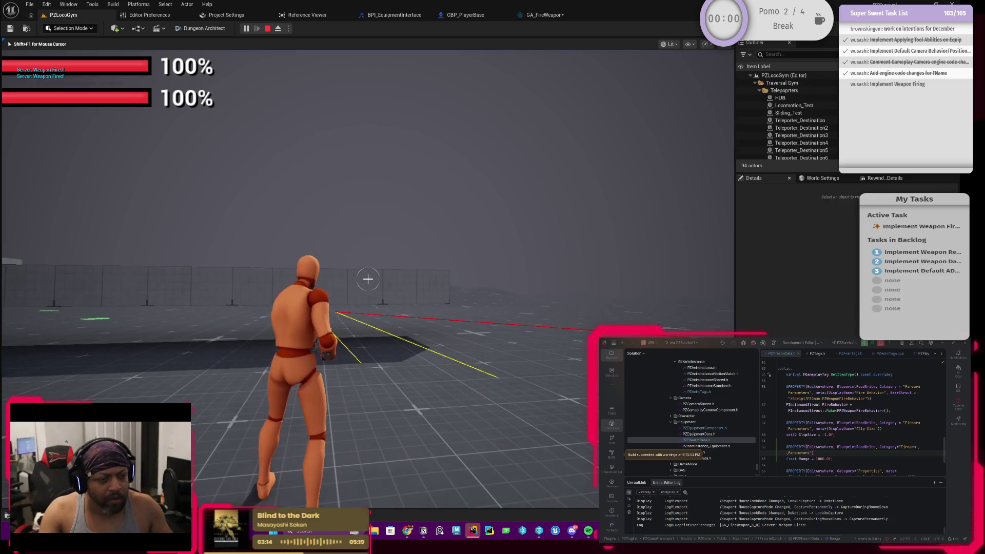
pyautogui.click(368, 279)
pyautogui.click(368, 279)
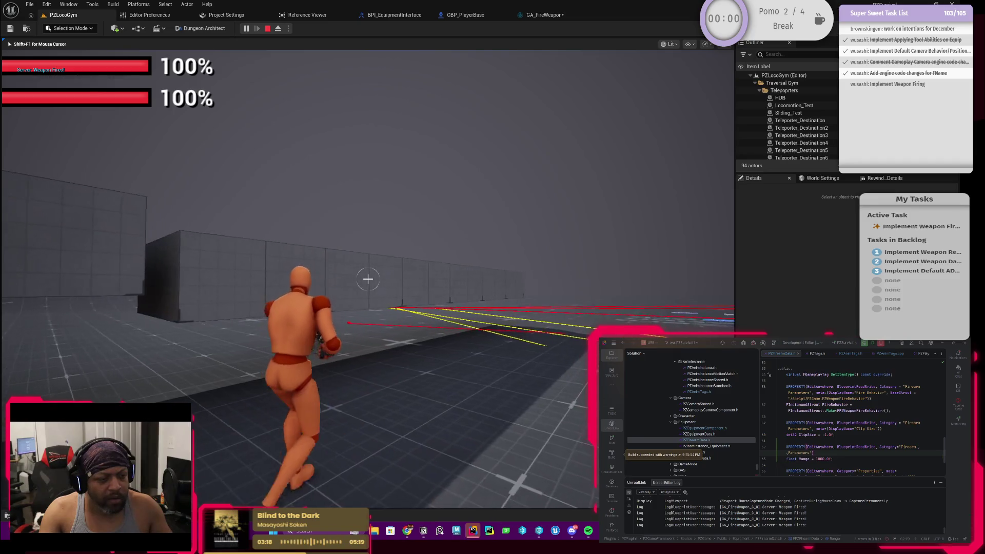
pyautogui.click(368, 279)
pyautogui.press('w')
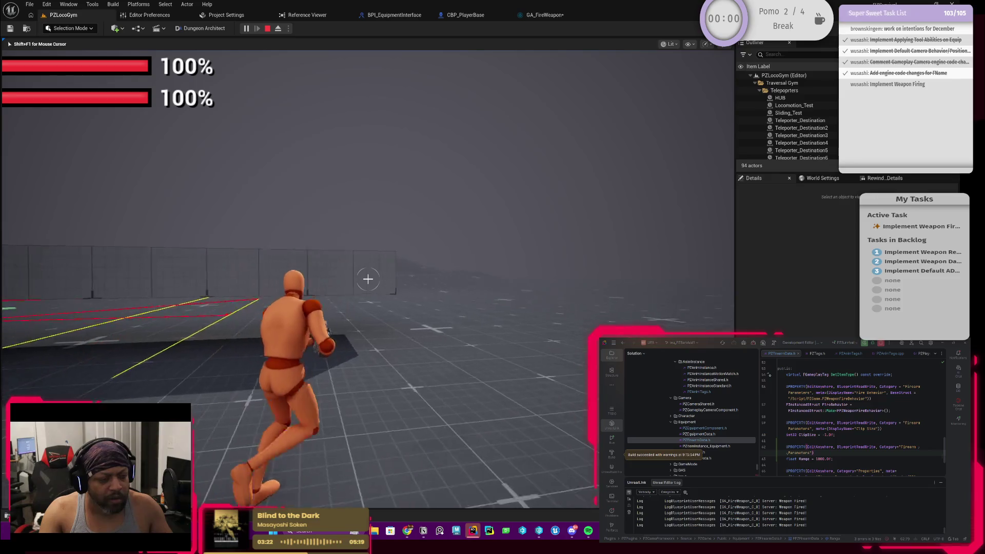
pyautogui.click(368, 279)
pyautogui.press('w')
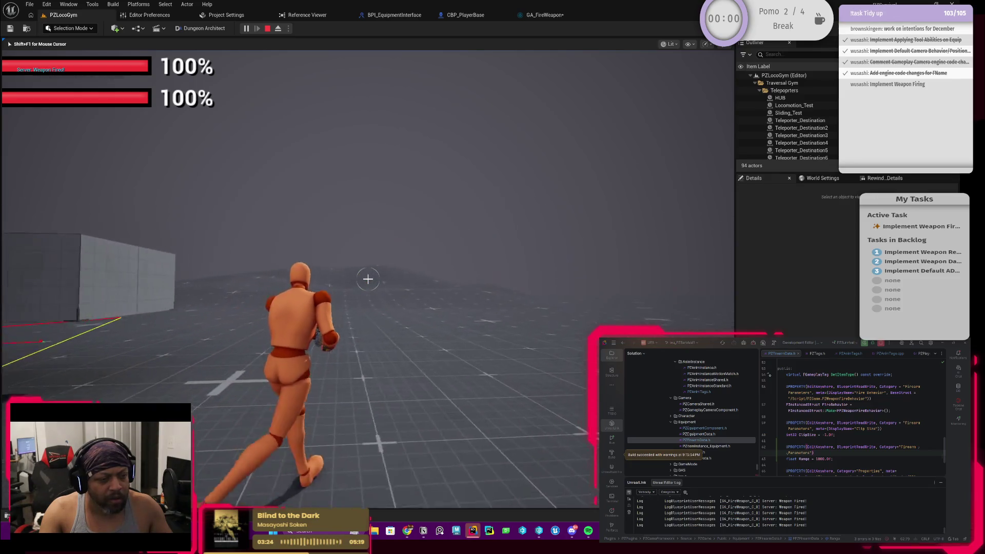
pyautogui.press('w')
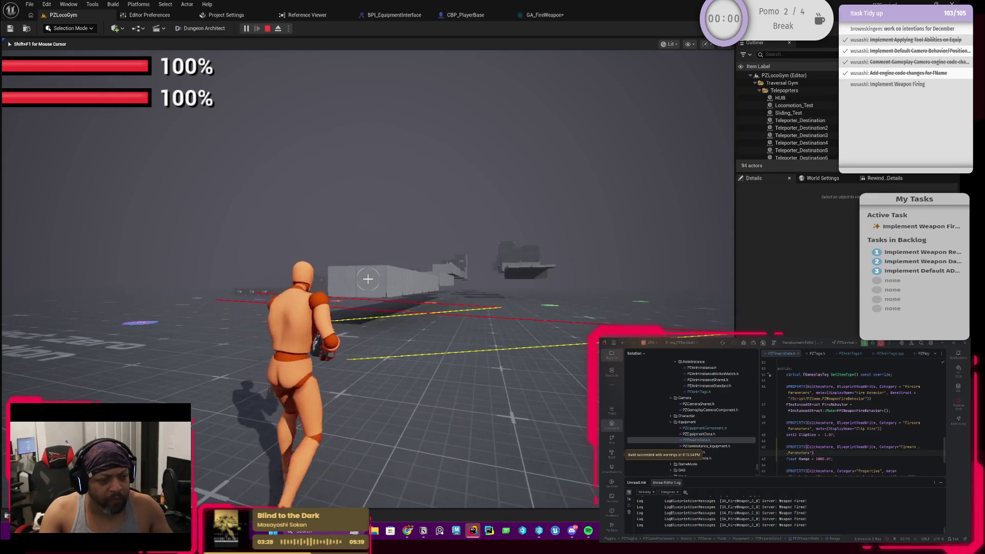
pyautogui.click(368, 279)
pyautogui.press('w')
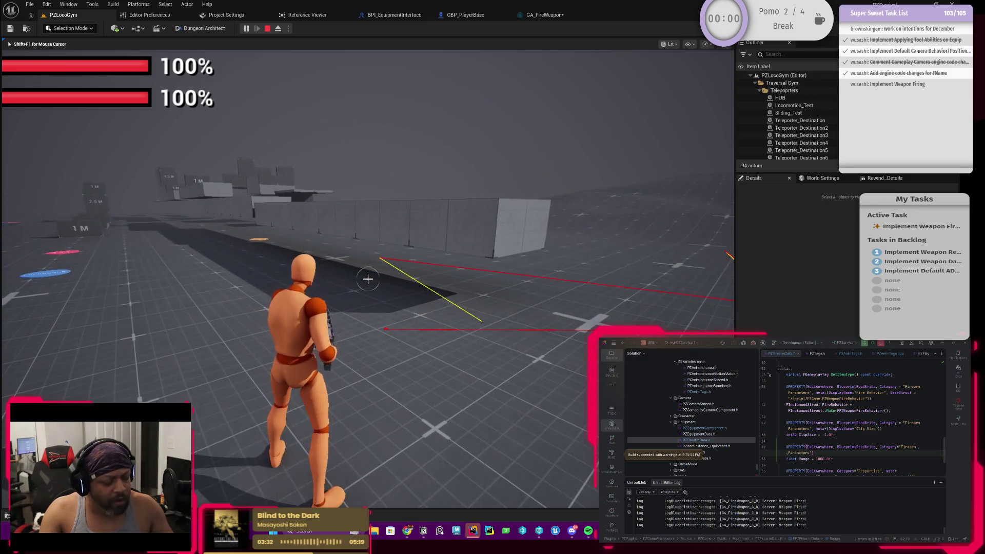
pyautogui.press('Escape')
pyautogui.click(544, 16)
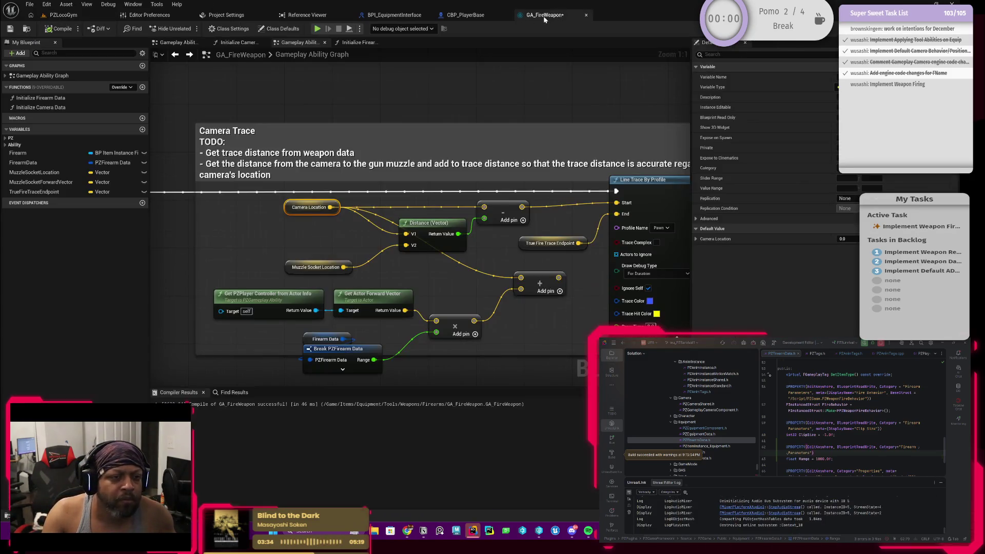
# Wire Muzzle Socket Location and Camera Location into the Distance (Vector) node's V1 and V2 pins.
pyautogui.moveTo(421, 278); pyautogui.dragTo(439, 264)
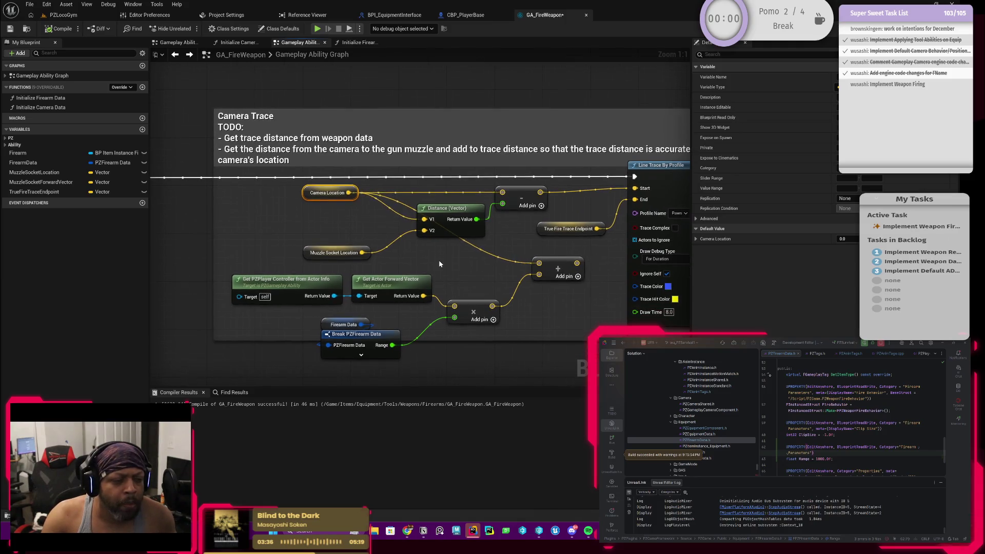
pyautogui.click(369, 333)
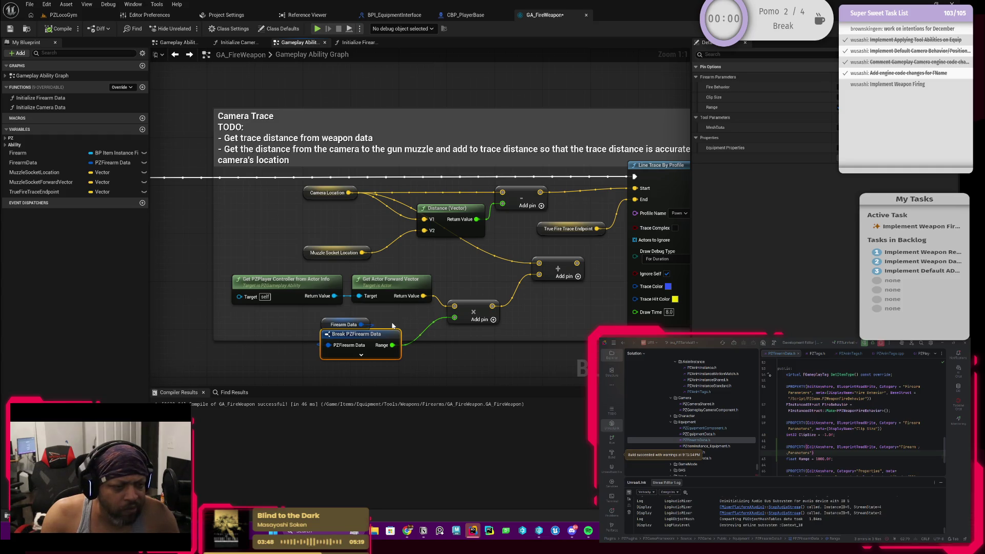
pyautogui.moveTo(567, 321)
pyautogui.mouseDown()
pyautogui.moveTo(426, 347)
pyautogui.moveTo(508, 336)
pyautogui.mouseUp()
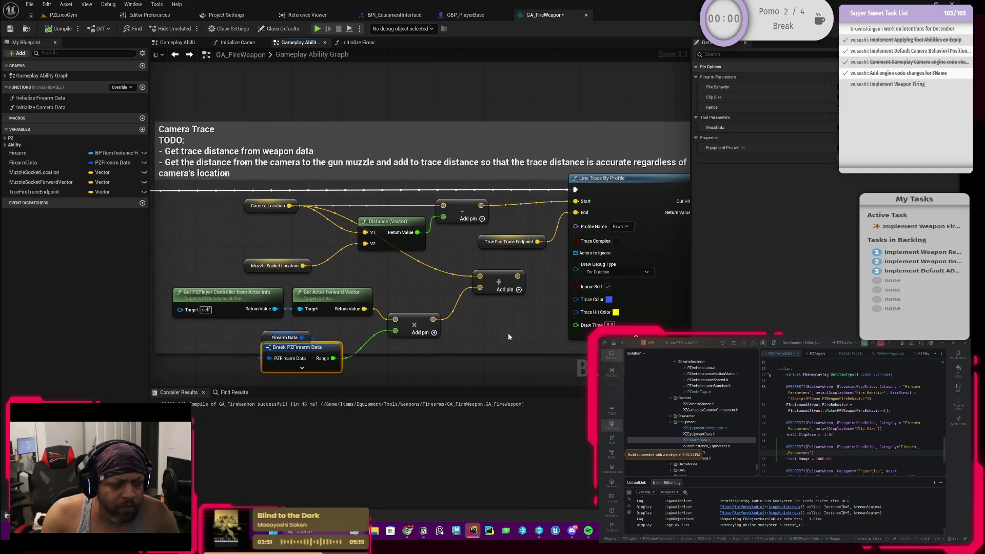
pyautogui.click(316, 299)
pyautogui.moveTo(414, 296); pyautogui.dragTo(429, 314)
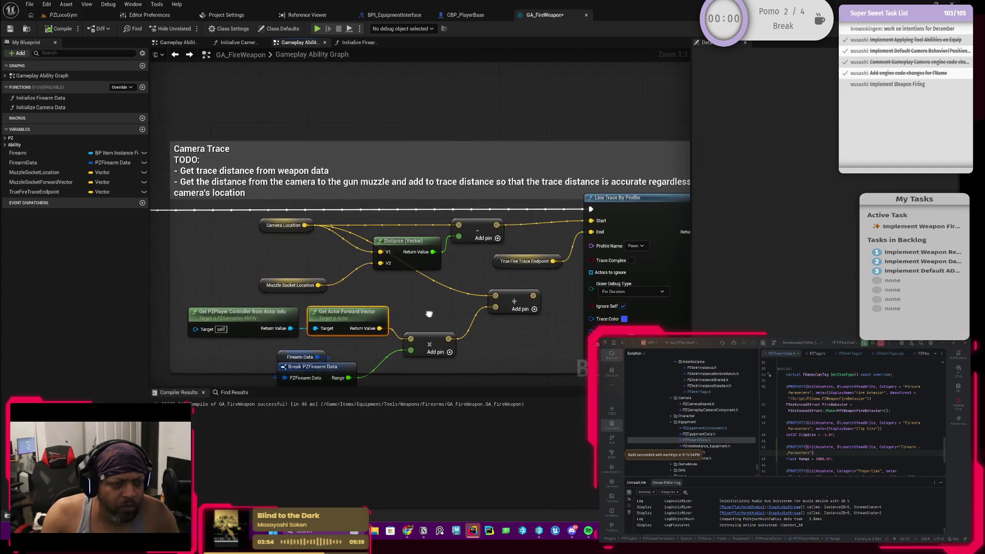
pyautogui.scroll(-2, 288, 267)
pyautogui.moveTo(254, 265); pyautogui.dragTo(322, 276)
pyautogui.scroll(2, 375, 318)
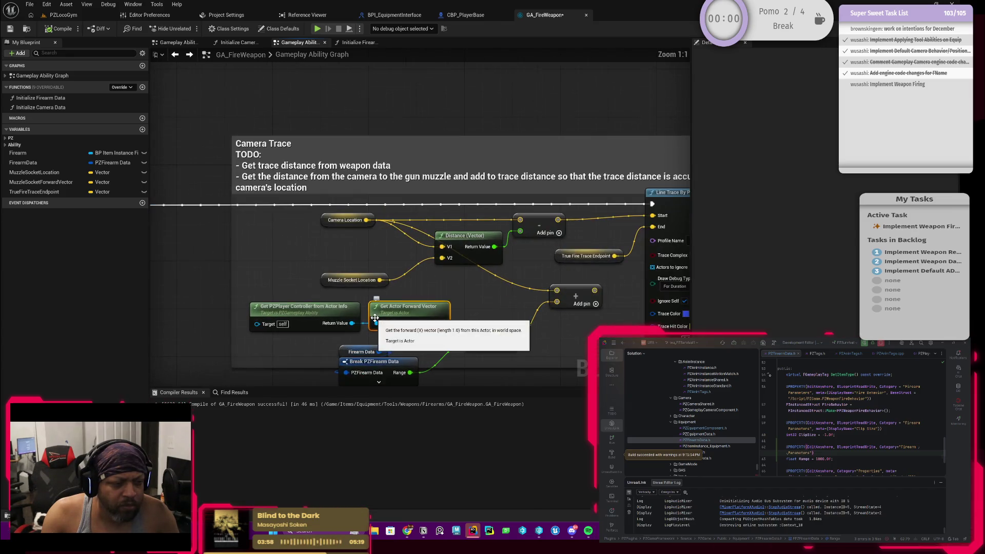
pyautogui.moveTo(380, 318)
pyautogui.mouseDown()
pyautogui.moveTo(425, 313)
pyautogui.moveTo(389, 295)
pyautogui.moveTo(367, 302)
pyautogui.mouseUp()
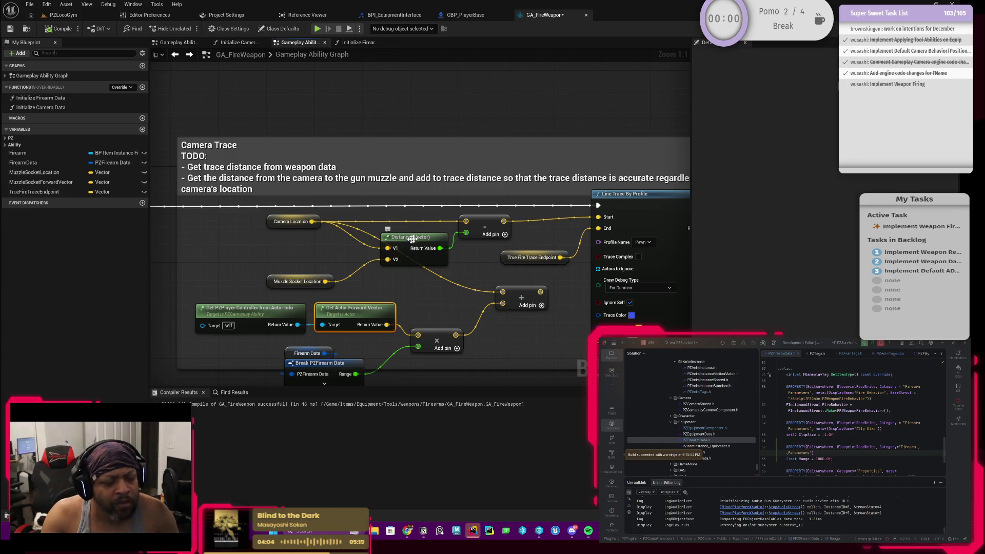
pyautogui.click(485, 225)
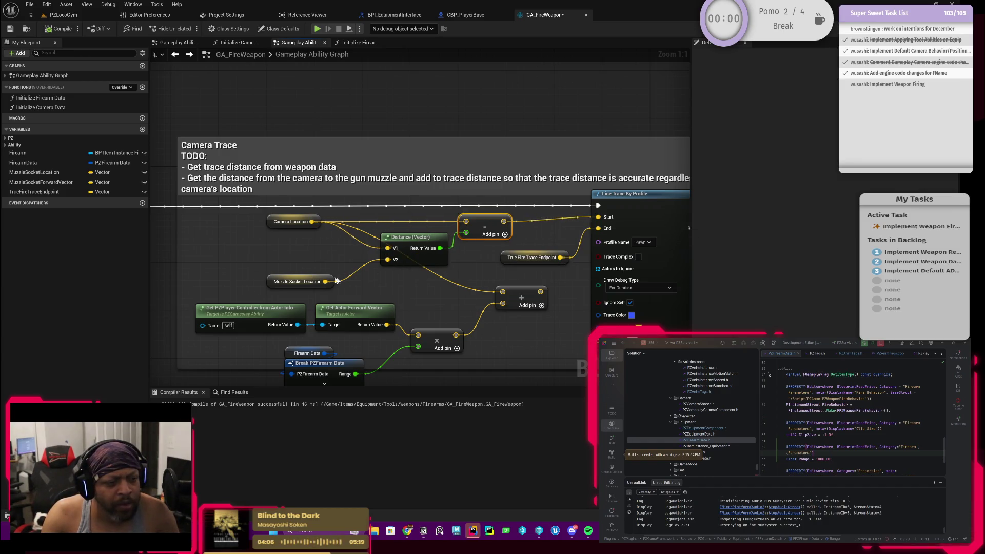
pyautogui.moveTo(325, 281)
pyautogui.mouseDown()
pyautogui.moveTo(353, 260)
pyautogui.moveTo(388, 259)
pyautogui.mouseUp()
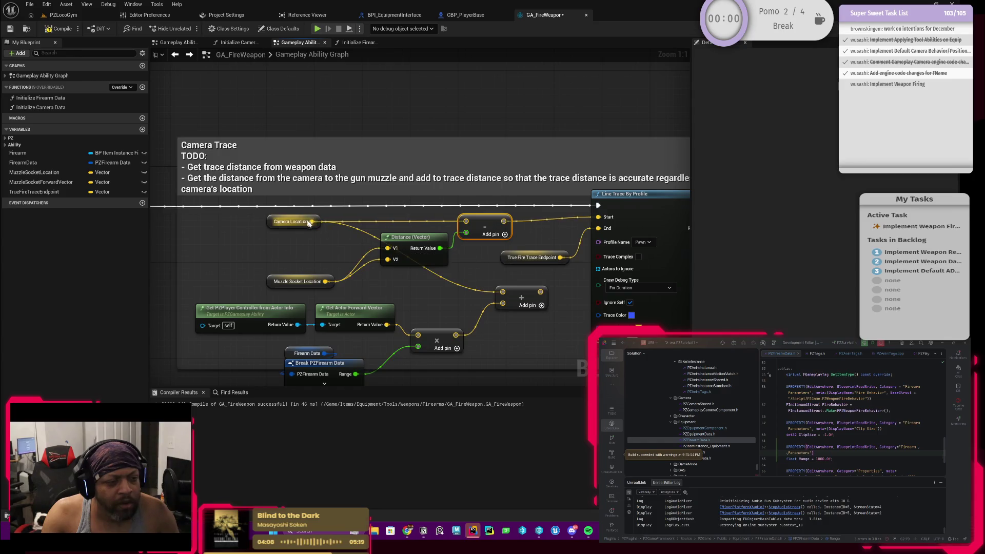
pyautogui.moveTo(311, 222)
pyautogui.mouseDown()
pyautogui.moveTo(374, 263)
pyautogui.moveTo(387, 259)
pyautogui.mouseUp()
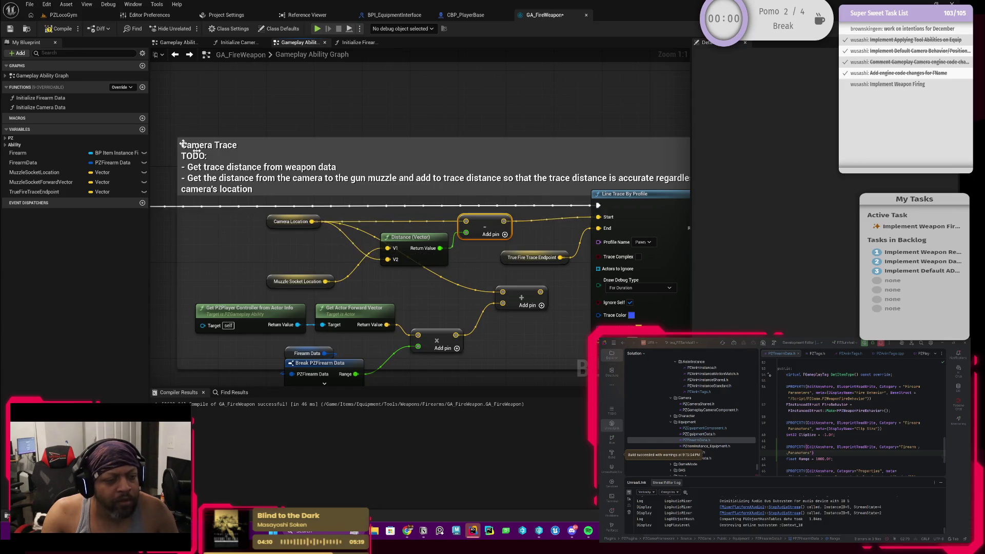
# Play-test the pistol with four shots to view the trace lines, then stop and return to the graph.
pyautogui.click(75, 19)
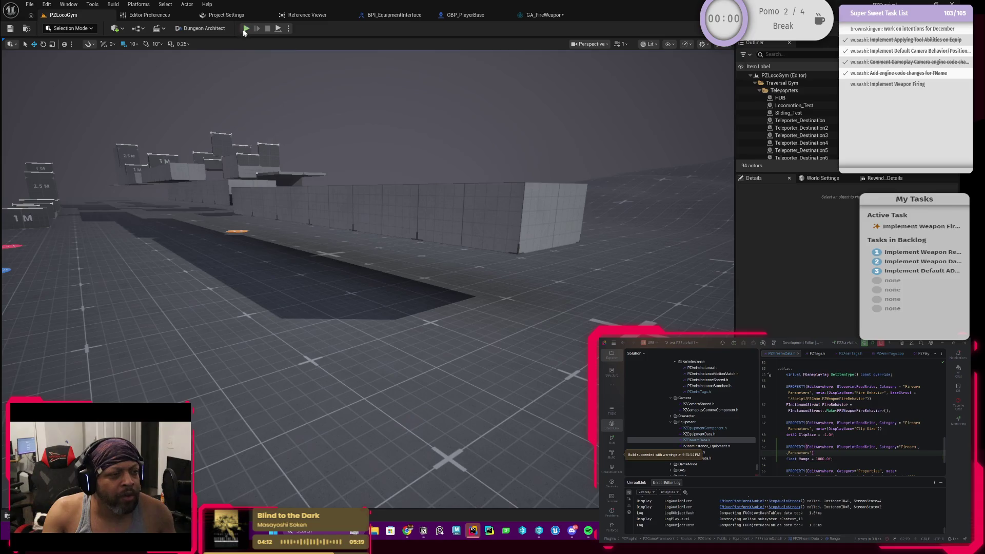
pyautogui.click(245, 29)
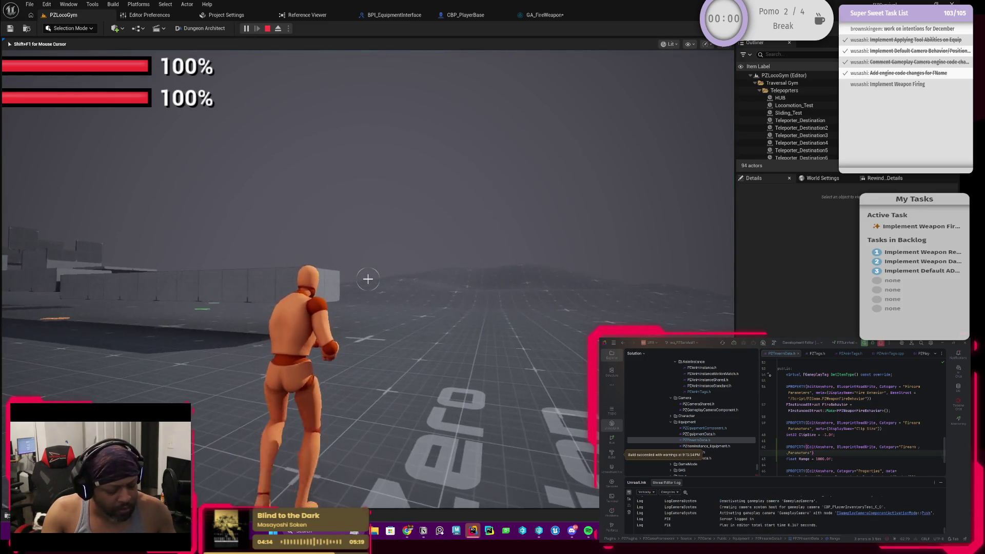
pyautogui.press('i')
pyautogui.press('i')
pyautogui.click(368, 279)
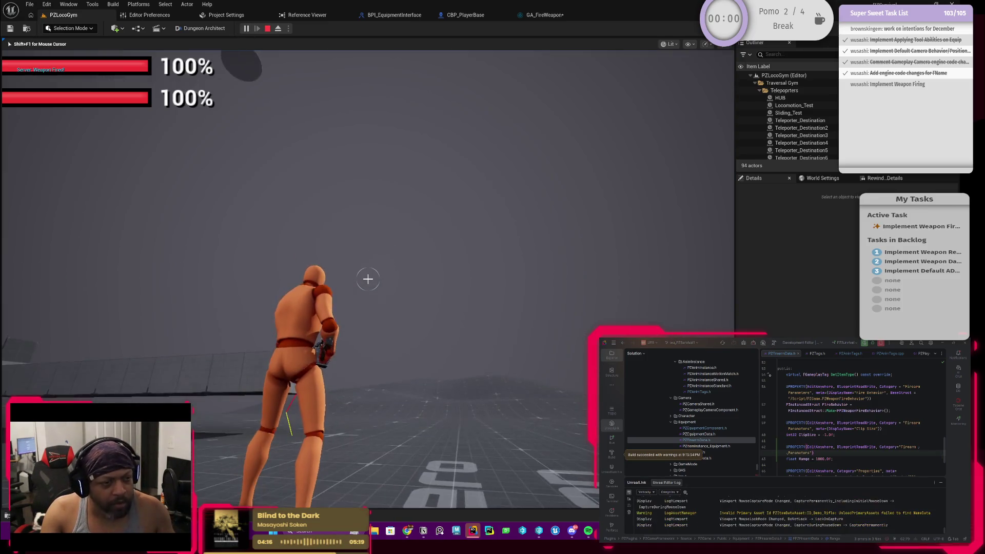
pyautogui.click(368, 279)
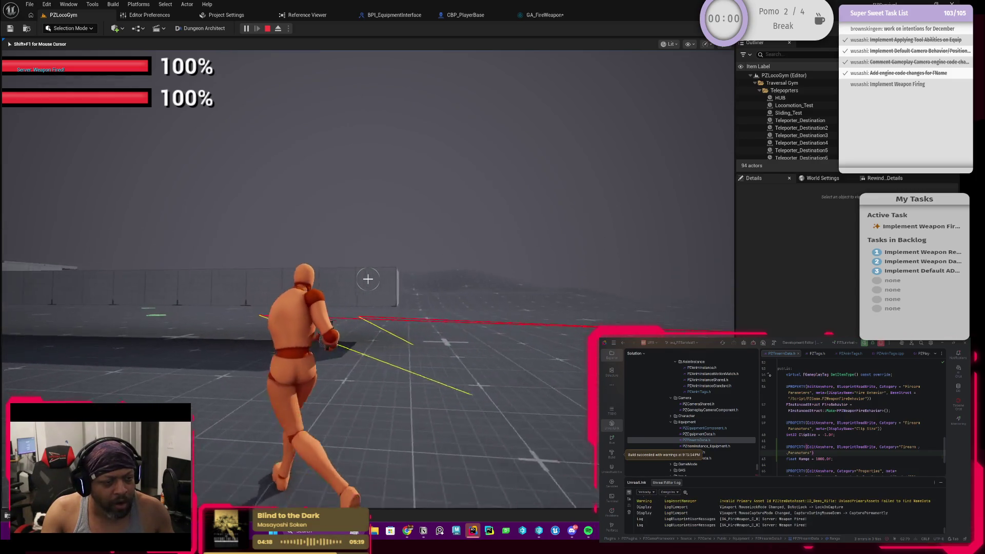
pyautogui.click(368, 279)
pyautogui.click(368, 280)
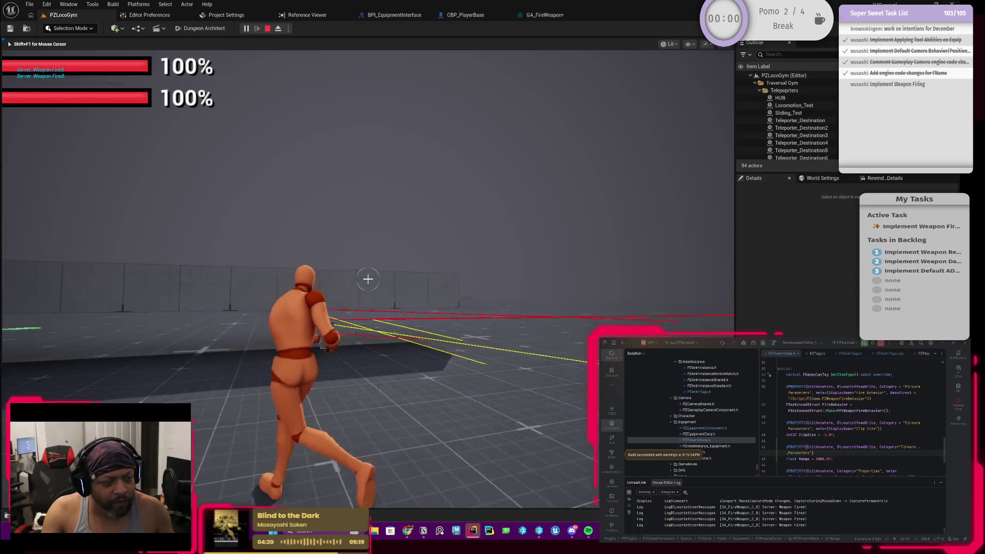
pyautogui.press('Escape')
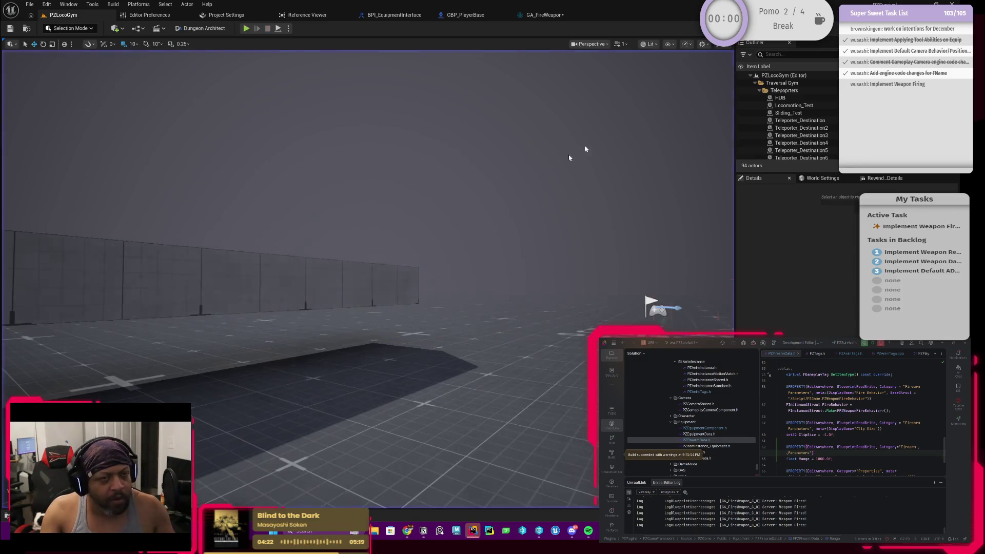
pyautogui.click(543, 15)
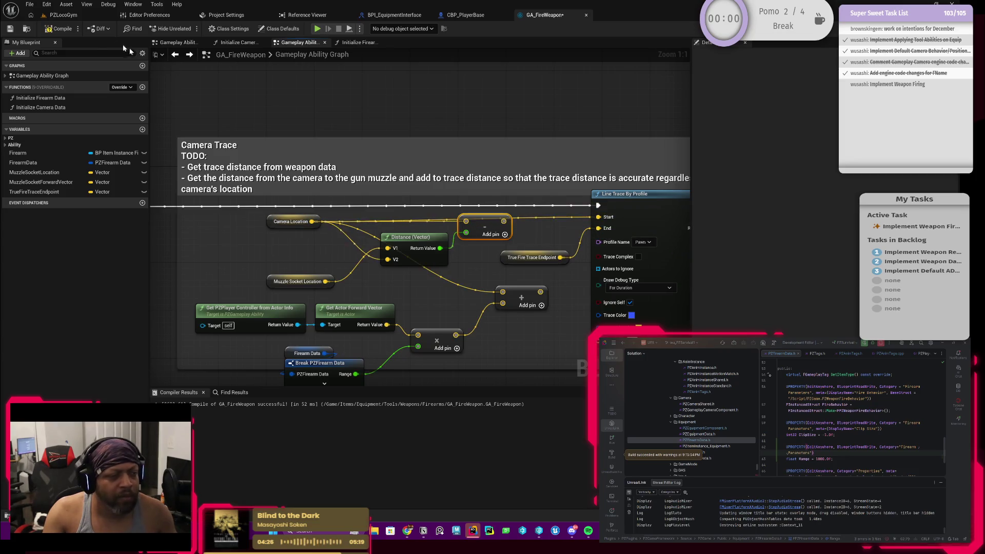
# Compile GA_FireWeapon and play-test again, firing five shots at the walls while running.
pyautogui.click(61, 28)
pyautogui.click(63, 15)
pyautogui.click(246, 28)
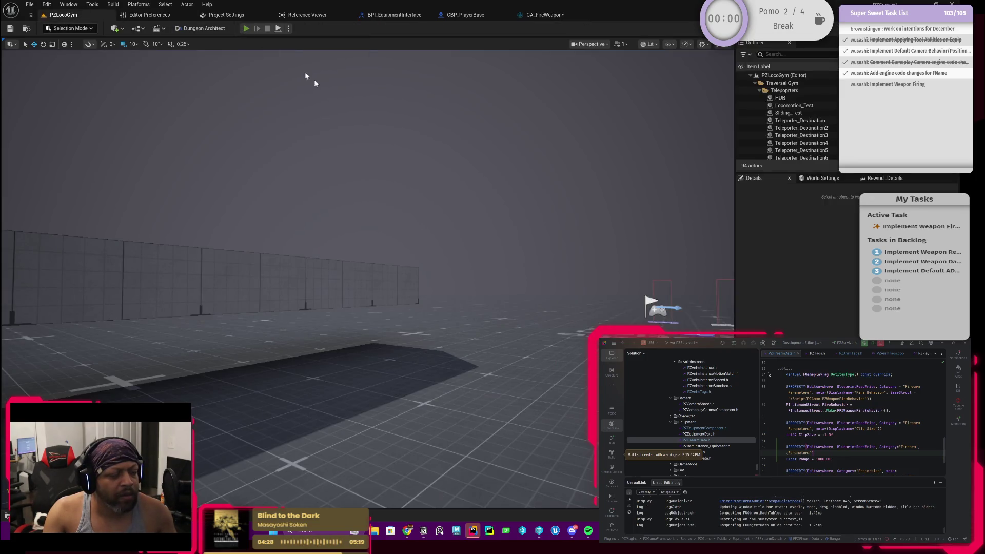
pyautogui.press('Tab')
pyautogui.press('Tab')
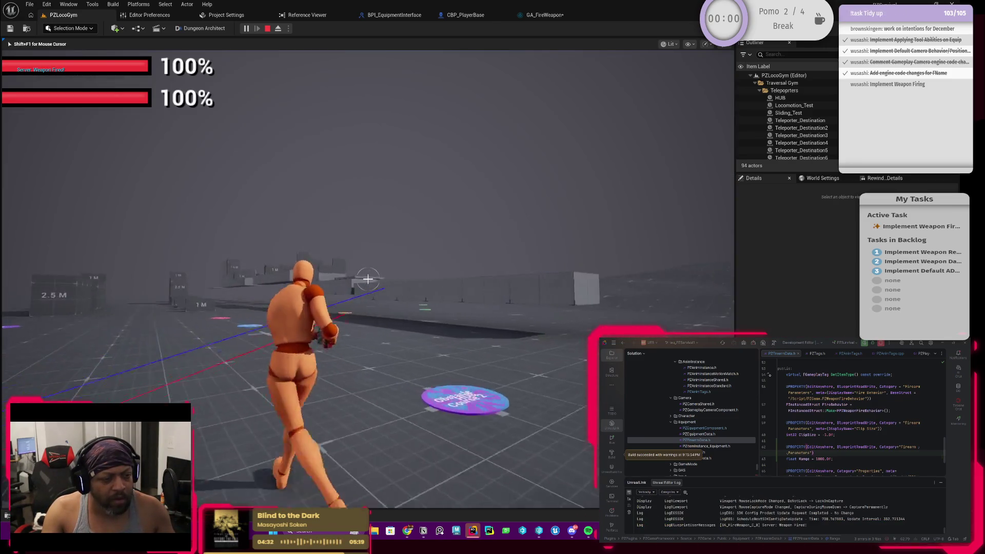
pyautogui.click(368, 280)
pyautogui.click(368, 279)
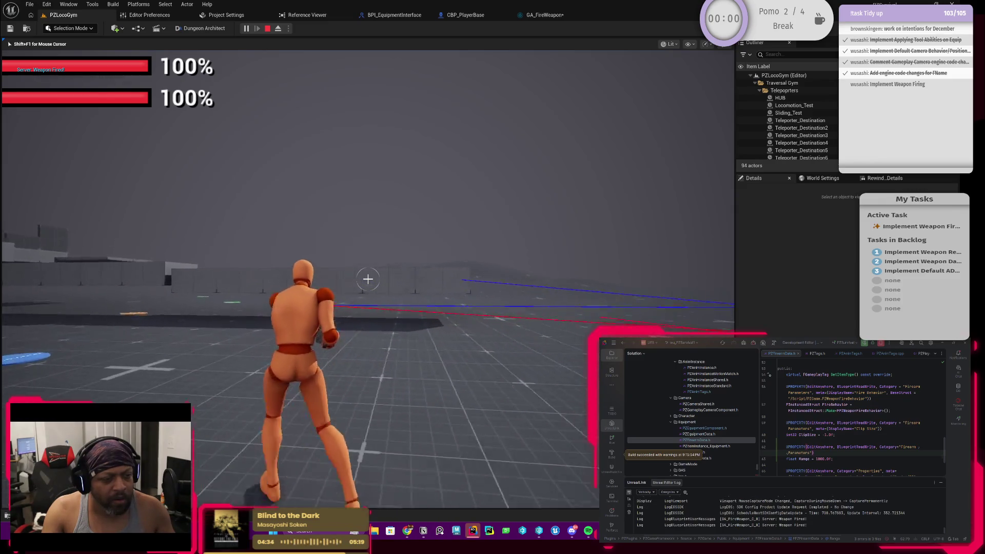
pyautogui.click(368, 279)
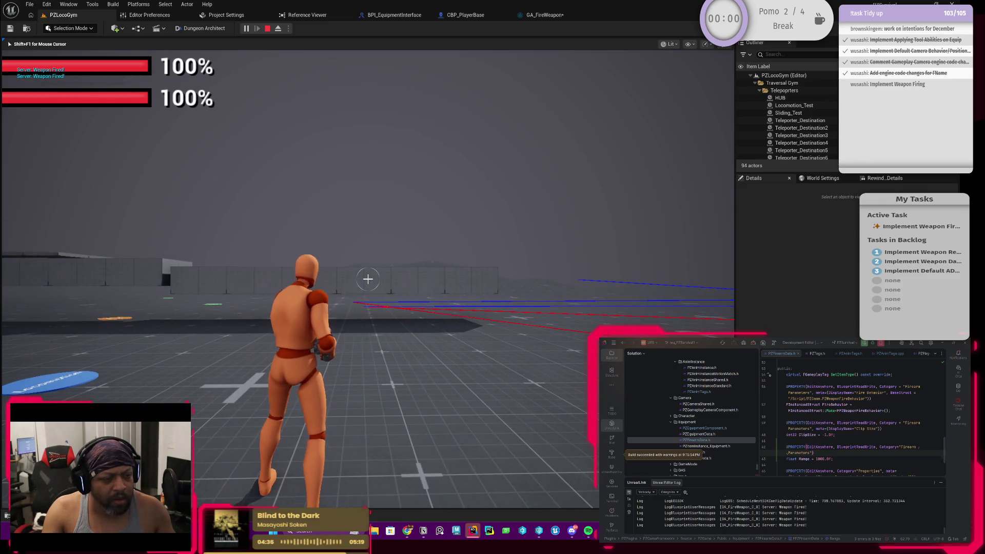
pyautogui.click(368, 279)
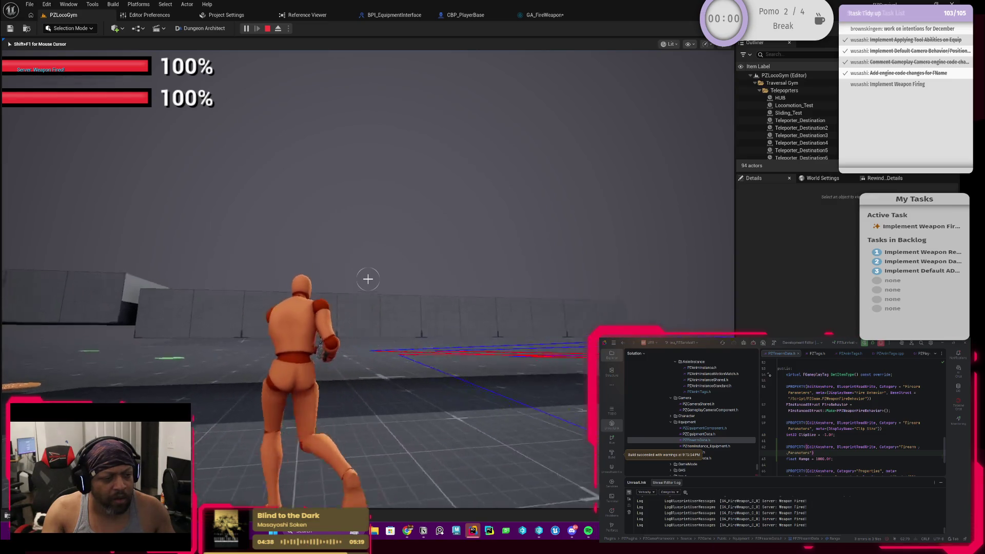
pyautogui.click(368, 279)
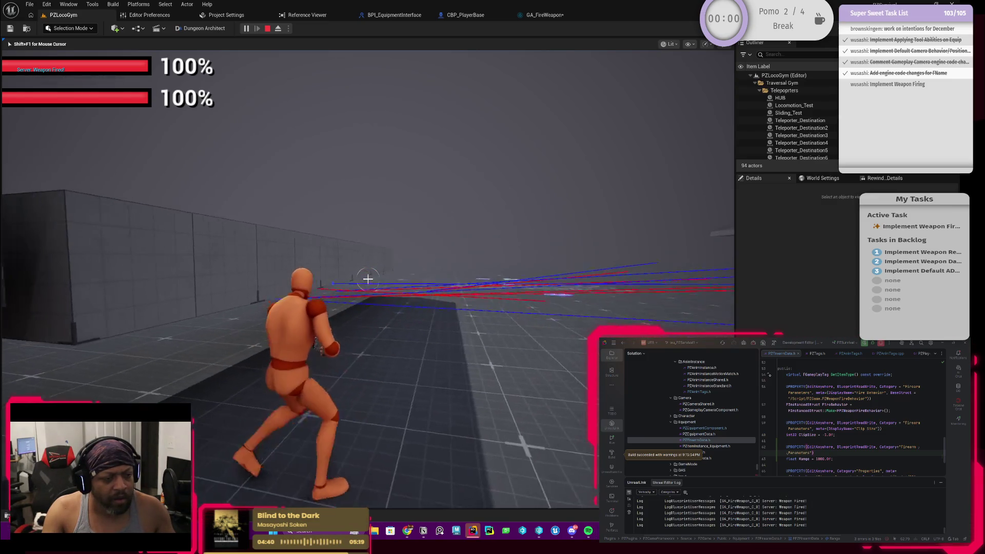
pyautogui.press('w')
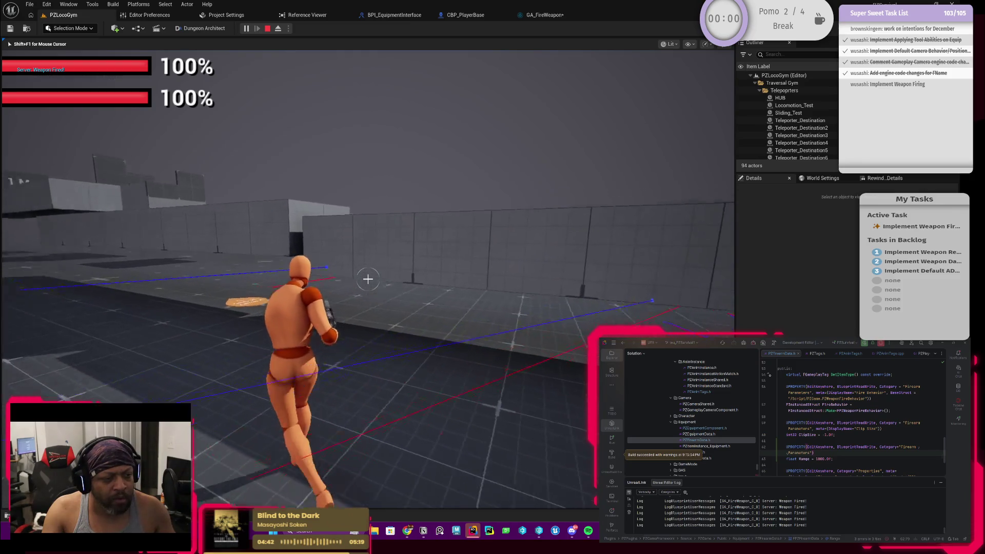
pyautogui.press('w')
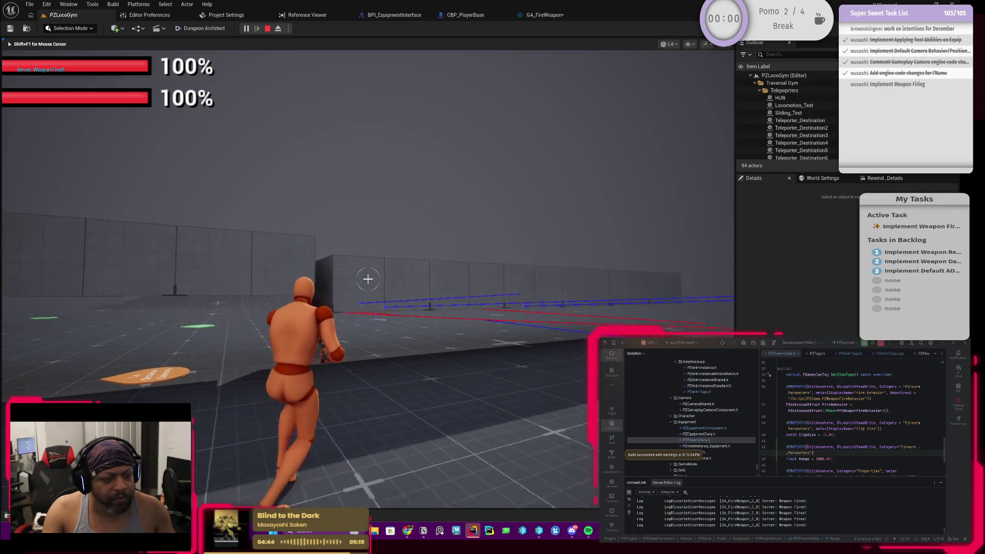
pyautogui.hotkey('shift', 'F1')
pyautogui.click(530, 16)
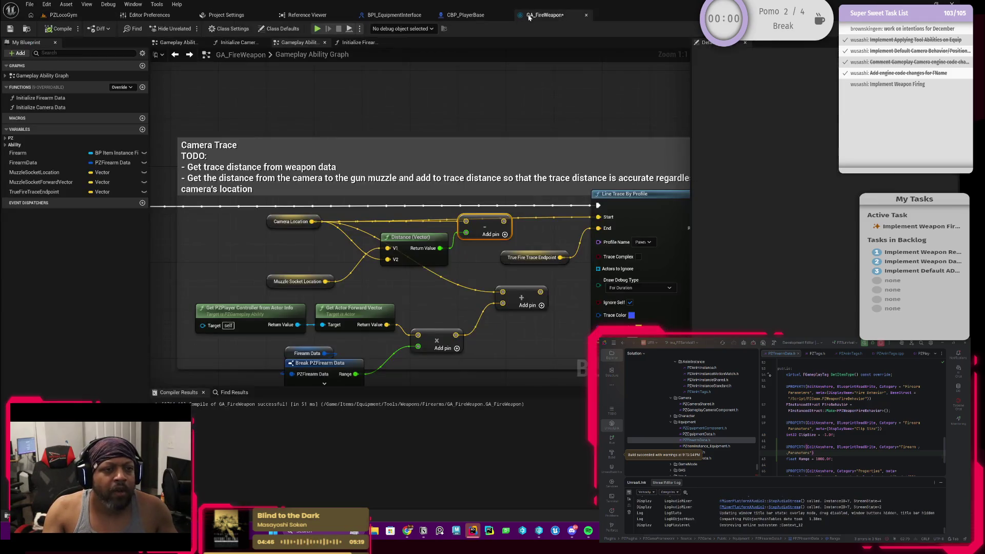
# Delete the Distance node and its Add node, move Camera Location, and feed the Add result into the trace End.
pyautogui.moveTo(427, 259); pyautogui.dragTo(443, 244)
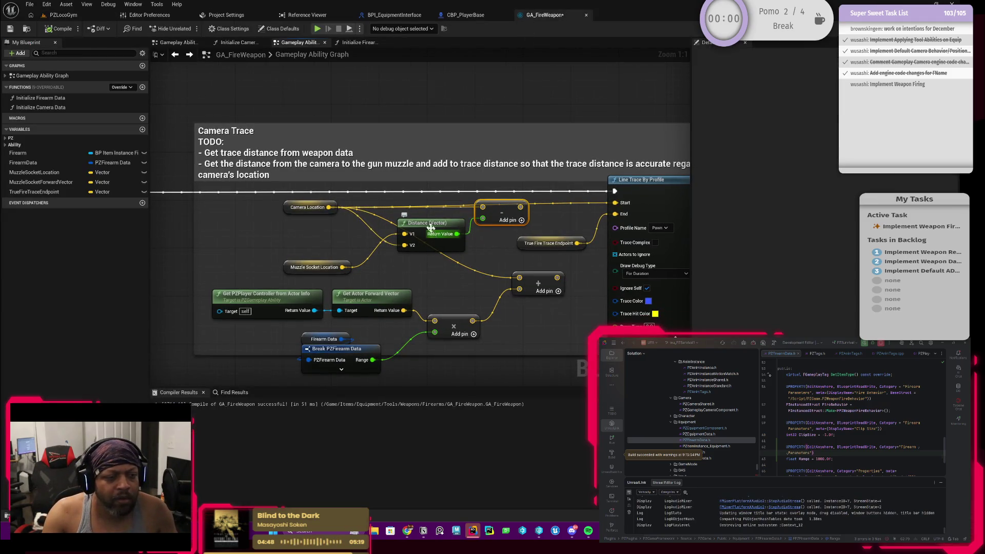
pyautogui.press('Delete')
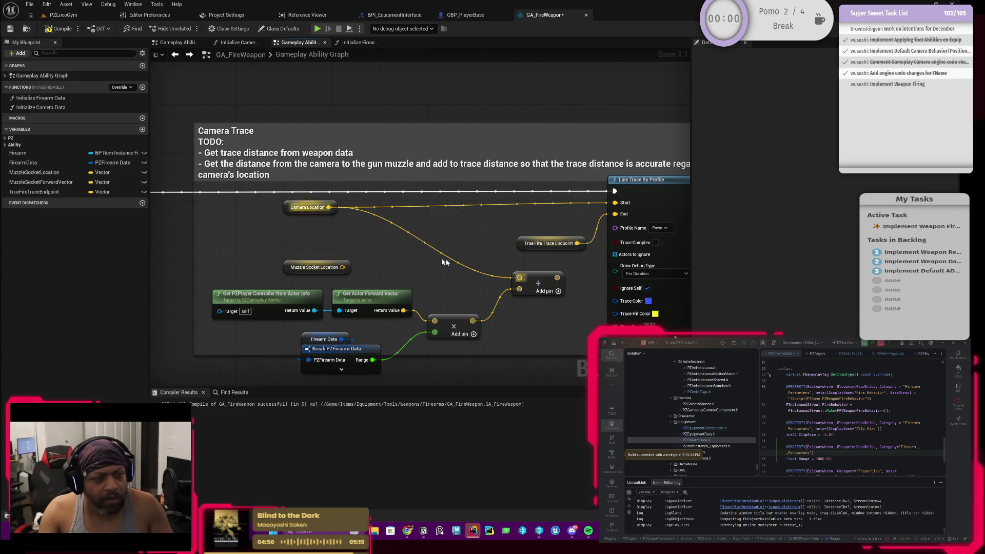
pyautogui.moveTo(285, 208); pyautogui.dragTo(405, 205)
pyautogui.moveTo(425, 244)
pyautogui.mouseDown()
pyautogui.moveTo(405, 259)
pyautogui.moveTo(369, 209)
pyautogui.mouseUp()
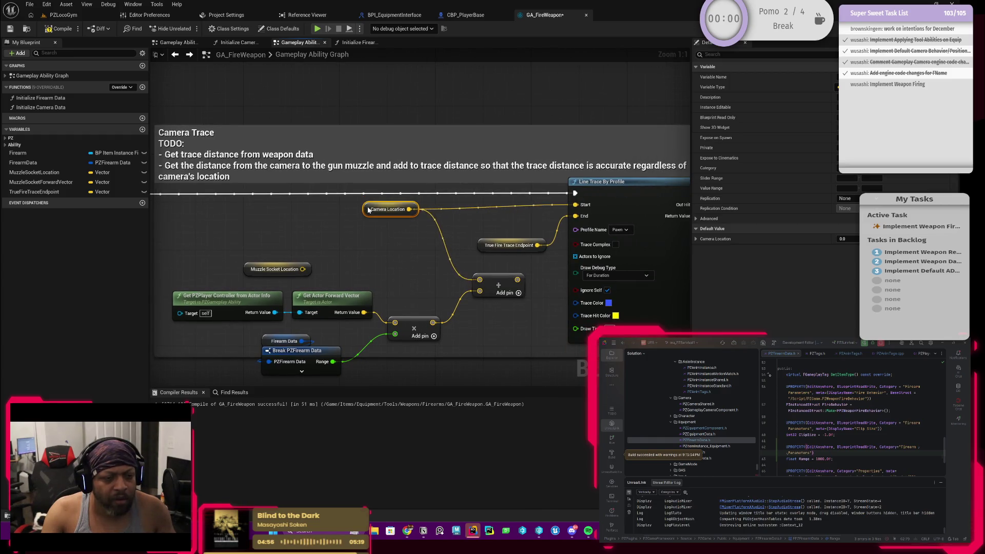
pyautogui.moveTo(517, 279); pyautogui.dragTo(575, 216)
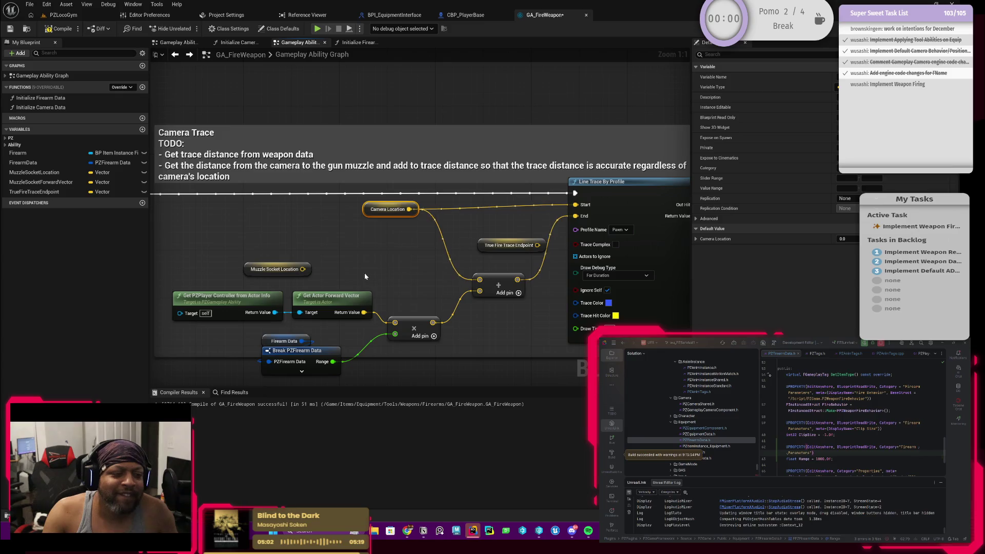
# Duplicate the Camera Location and Muzzle Socket Location getters with copy and paste.
pyautogui.moveTo(364, 273); pyautogui.dragTo(420, 217)
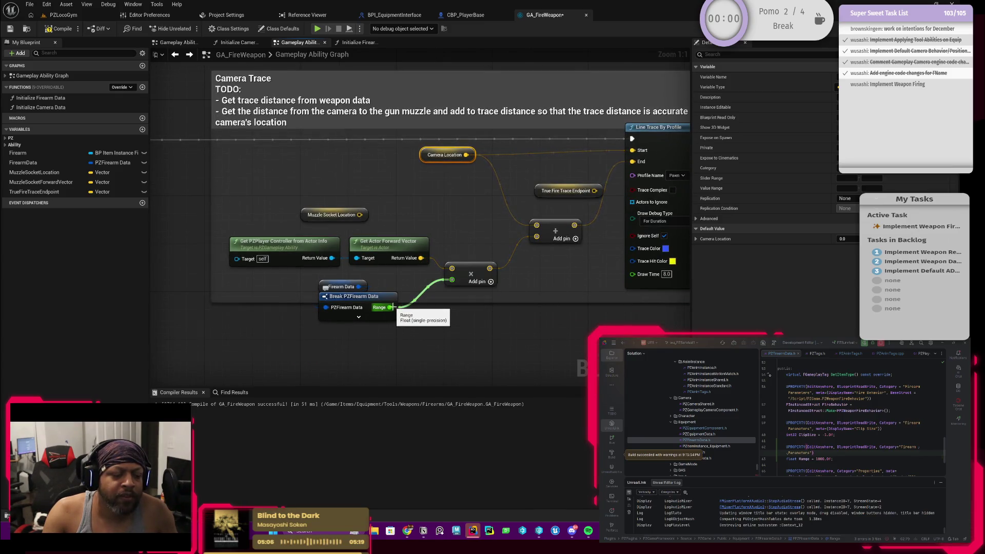
pyautogui.moveTo(306, 283)
pyautogui.mouseDown()
pyautogui.moveTo(340, 314)
pyautogui.moveTo(251, 331)
pyautogui.moveTo(259, 337)
pyautogui.mouseUp()
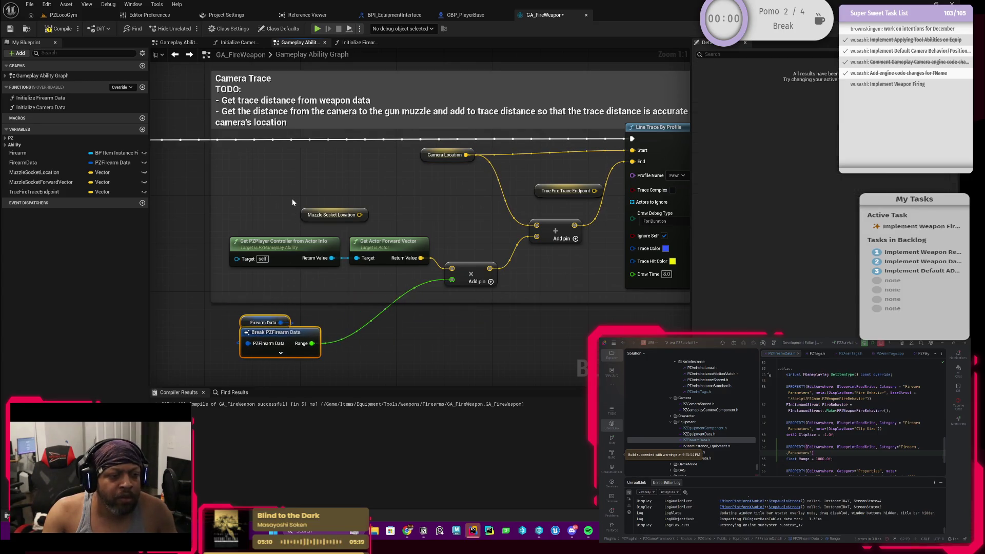
pyautogui.moveTo(325, 309)
pyautogui.mouseDown()
pyautogui.moveTo(331, 278)
pyautogui.moveTo(304, 299)
pyautogui.moveTo(378, 322)
pyautogui.moveTo(358, 324)
pyautogui.mouseUp()
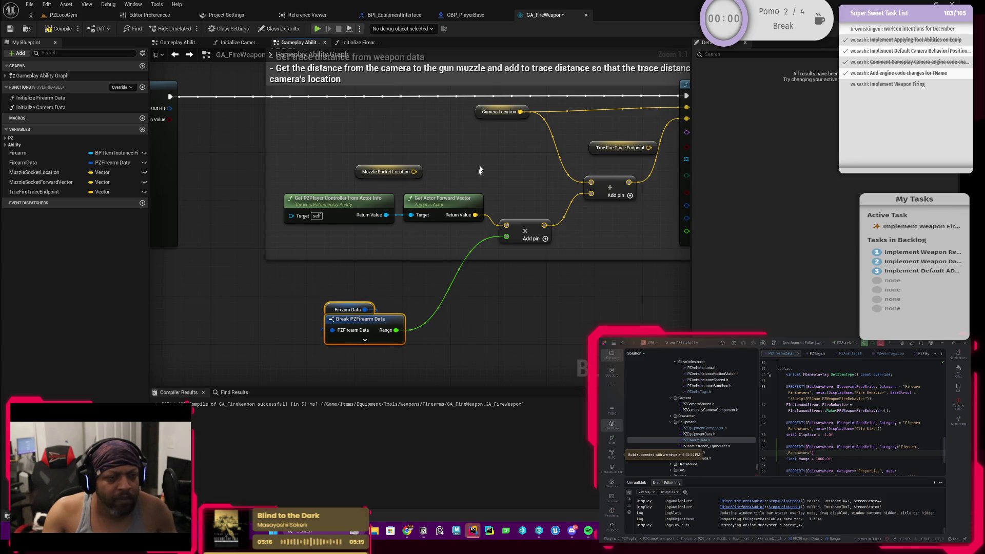
pyautogui.click(490, 112)
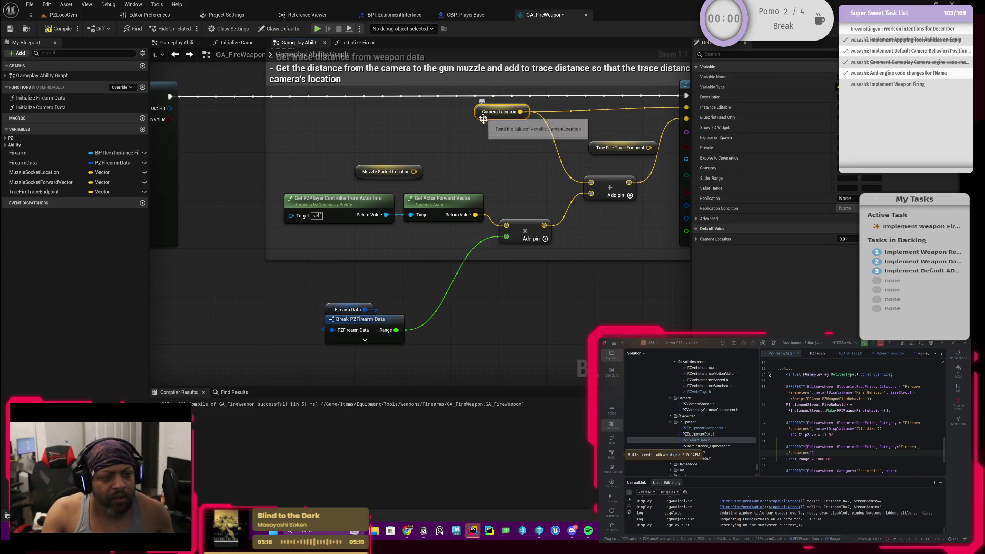
pyautogui.moveTo(495, 157); pyautogui.dragTo(520, 190)
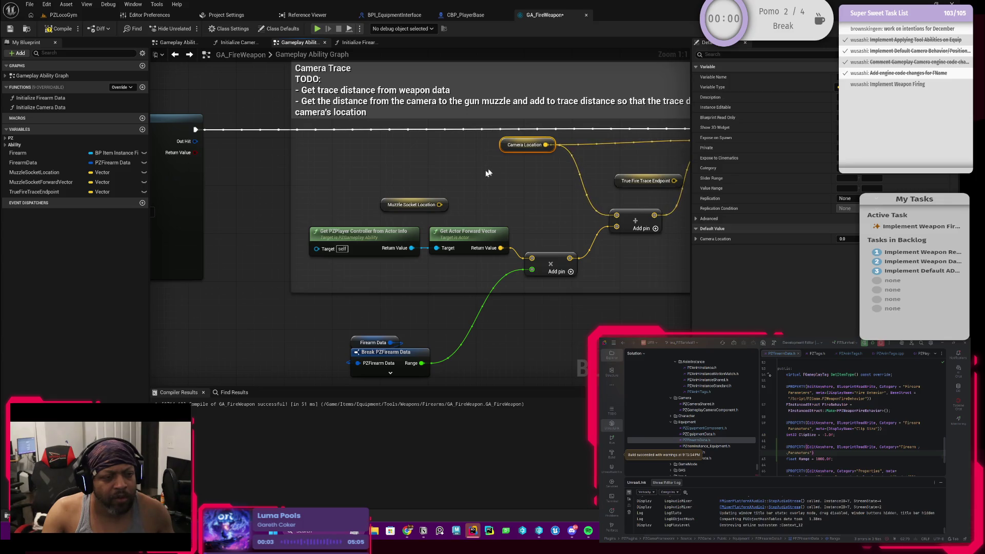
pyautogui.click(384, 208)
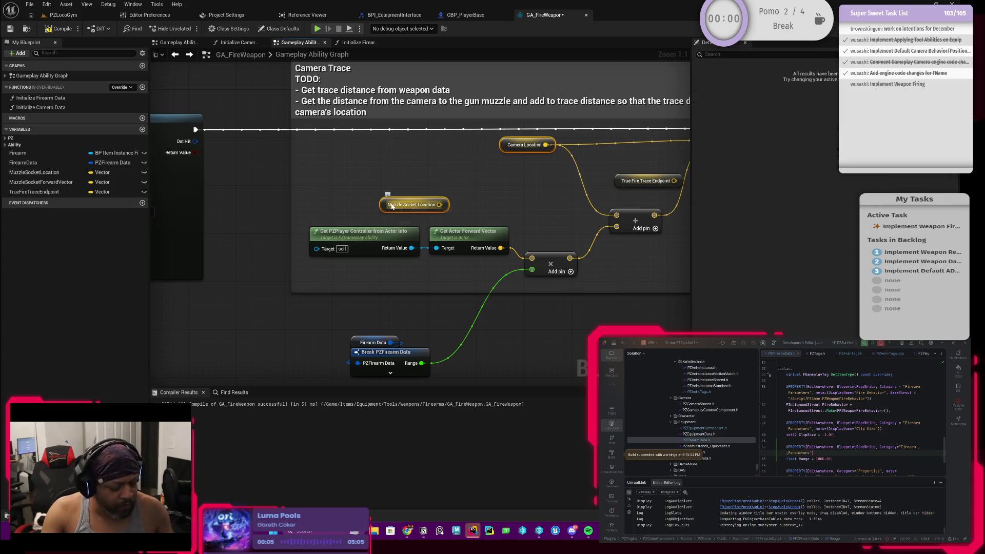
pyautogui.hotkey('ctrl', 'c')
pyautogui.hotkey('ctrl', 'v')
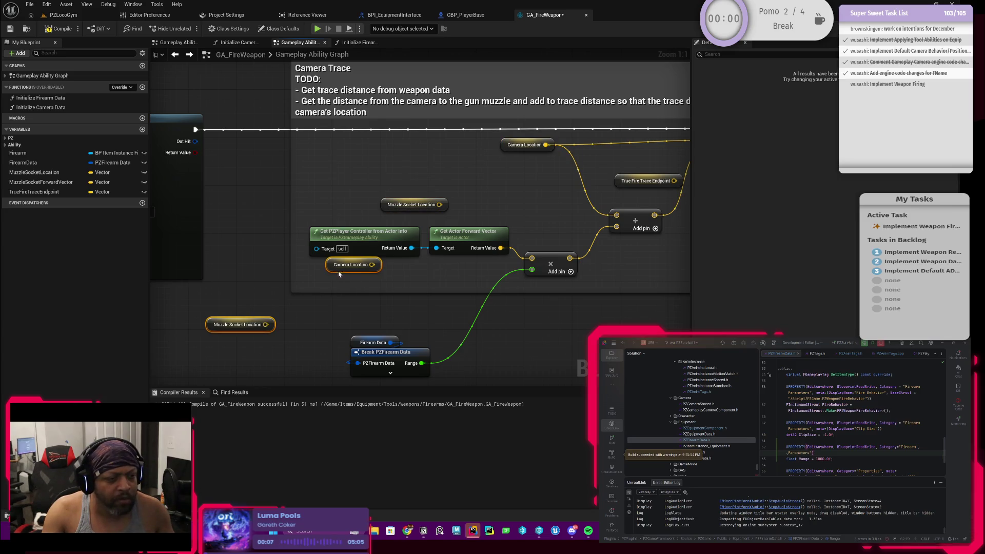
# Add a Distance (Vector) node measuring between the Camera Location and Muzzle Socket Location copies.
pyautogui.moveTo(338, 272)
pyautogui.mouseDown()
pyautogui.moveTo(328, 267)
pyautogui.moveTo(284, 296)
pyautogui.mouseUp()
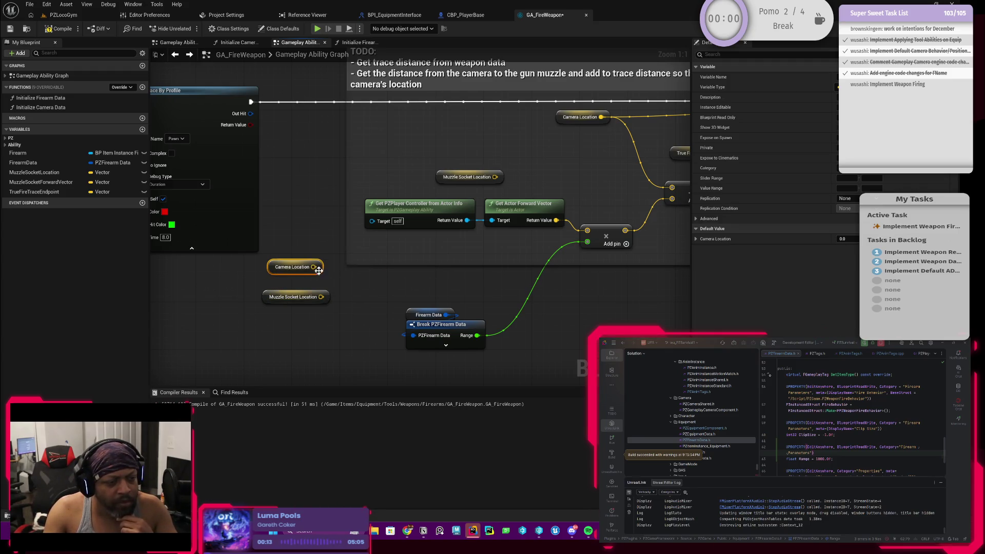
pyautogui.moveTo(315, 268); pyautogui.dragTo(381, 289)
pyautogui.write('Dista')
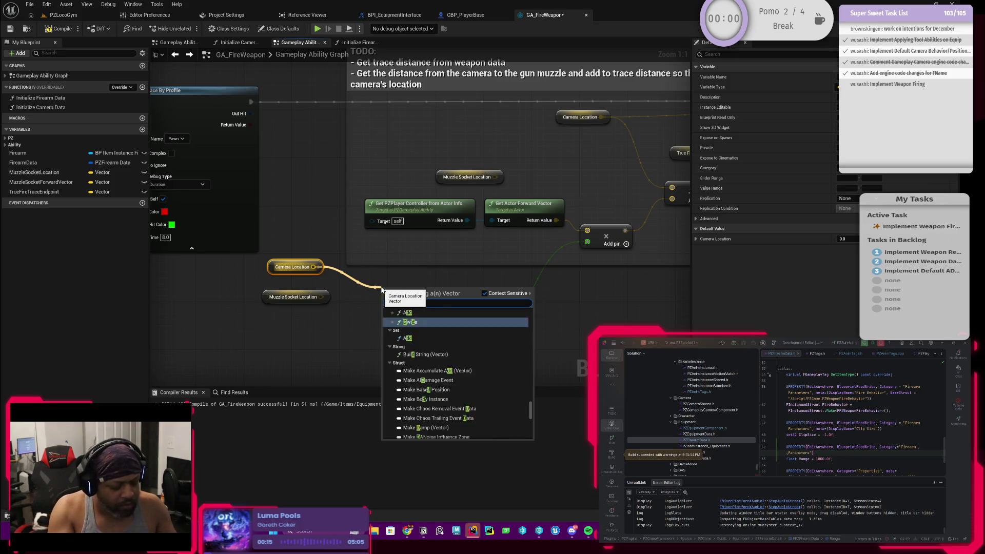
pyautogui.click(421, 345)
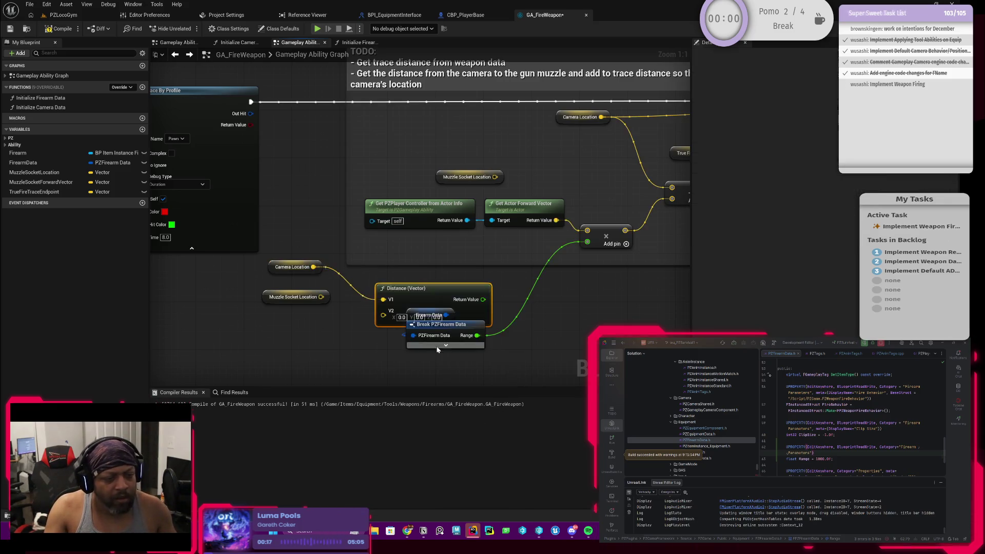
pyautogui.moveTo(323, 297)
pyautogui.mouseDown()
pyautogui.moveTo(384, 311)
pyautogui.moveTo(392, 275)
pyautogui.mouseUp()
pyautogui.moveTo(295, 257)
pyautogui.mouseDown()
pyautogui.moveTo(390, 304)
pyautogui.moveTo(421, 278)
pyautogui.moveTo(462, 279)
pyautogui.mouseUp()
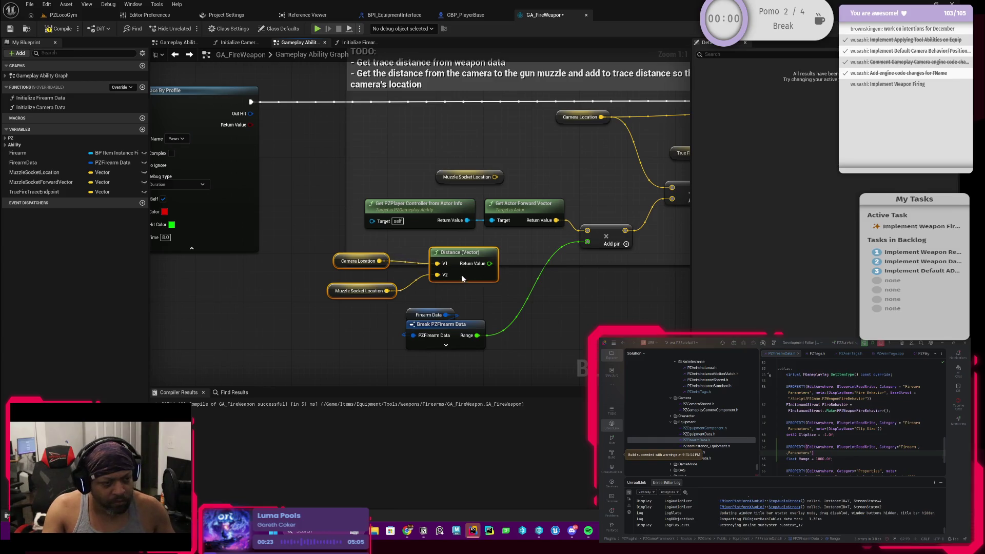
pyautogui.moveTo(461, 275); pyautogui.dragTo(449, 282)
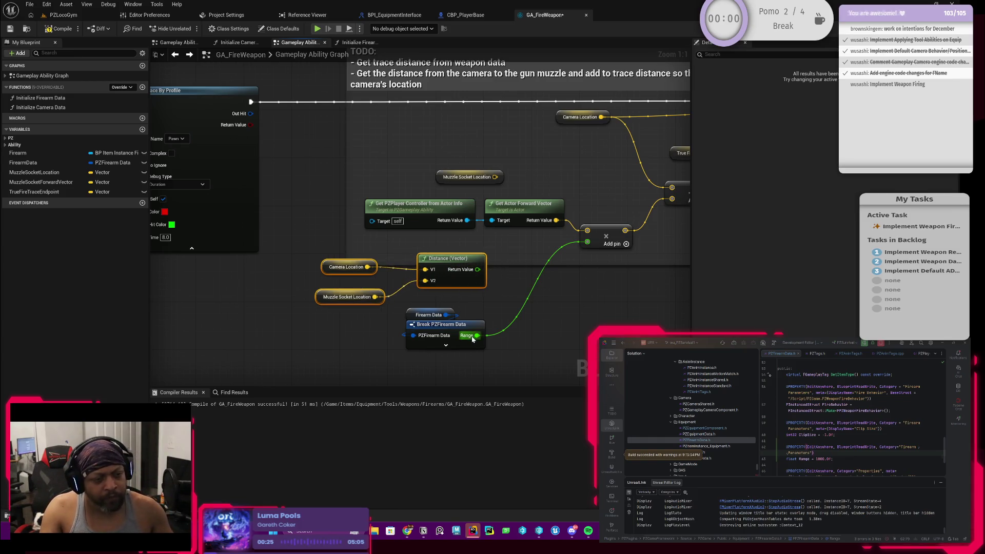
# Create a Subtract node from Range and wire the camera-to-muzzle distance into it.
pyautogui.moveTo(477, 335); pyautogui.dragTo(518, 310)
pyautogui.write('+')
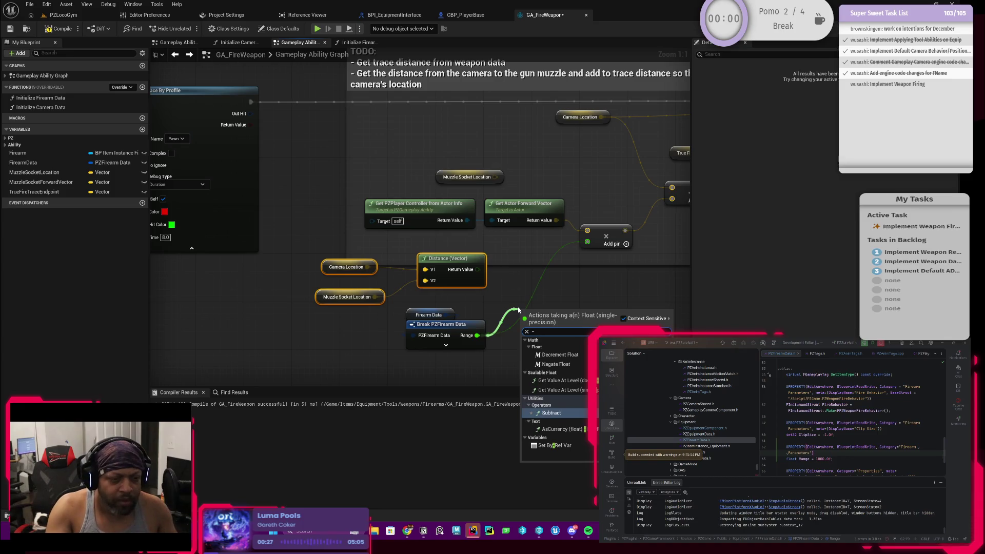
pyautogui.press('Return')
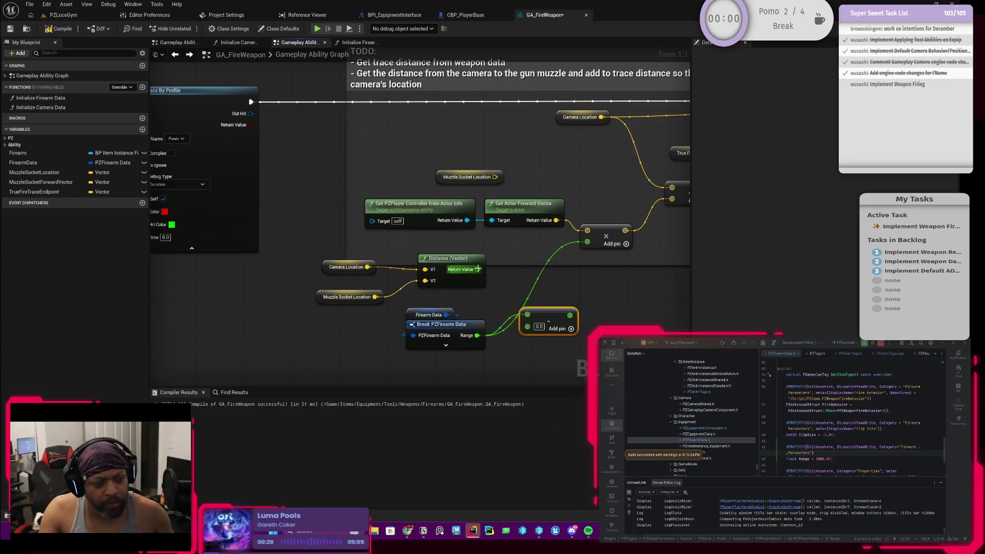
pyautogui.moveTo(478, 269)
pyautogui.mouseDown()
pyautogui.moveTo(527, 326)
pyautogui.moveTo(565, 314)
pyautogui.mouseUp()
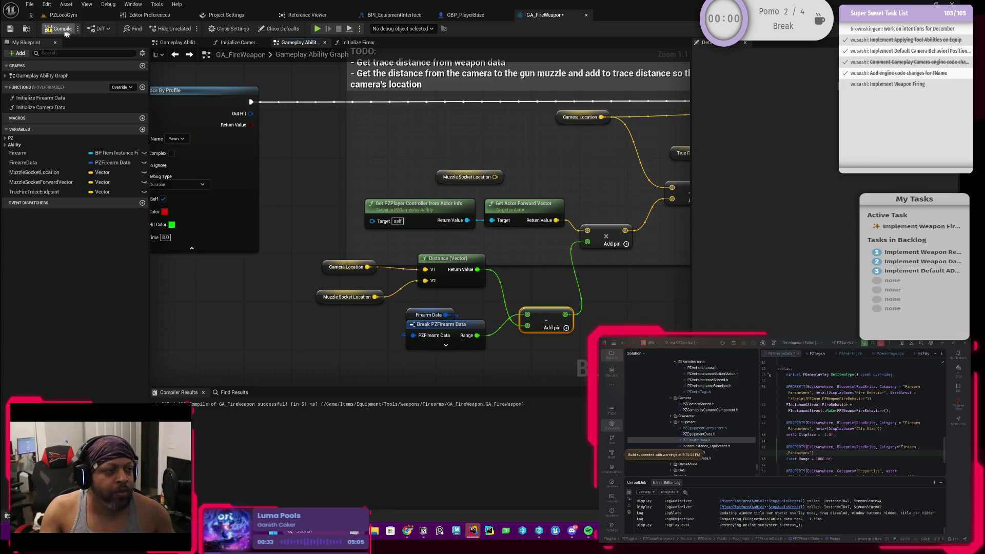
pyautogui.click(113, 16)
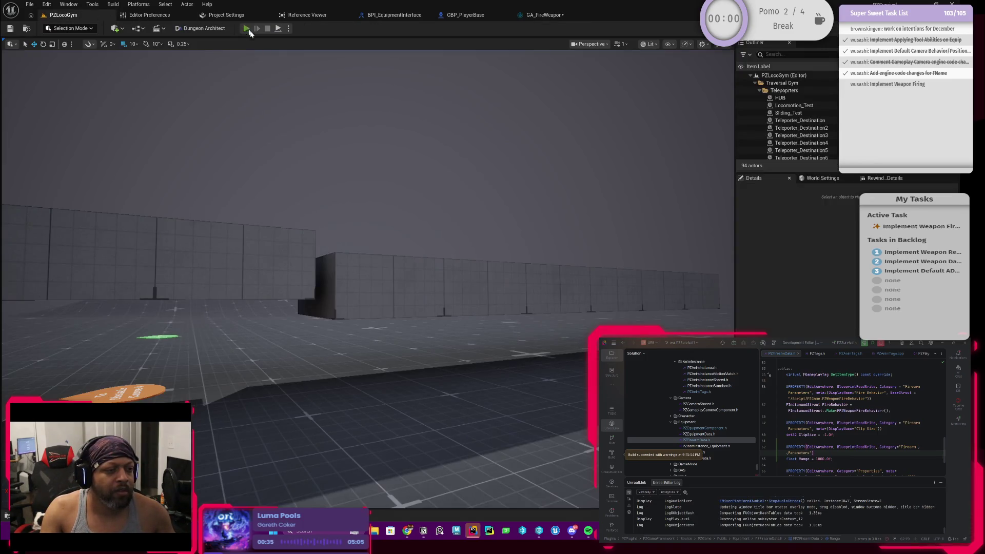
# Start play, equip the gun from the inventory, and fire four test shots at the walls.
pyautogui.click(246, 28)
pyautogui.press('i')
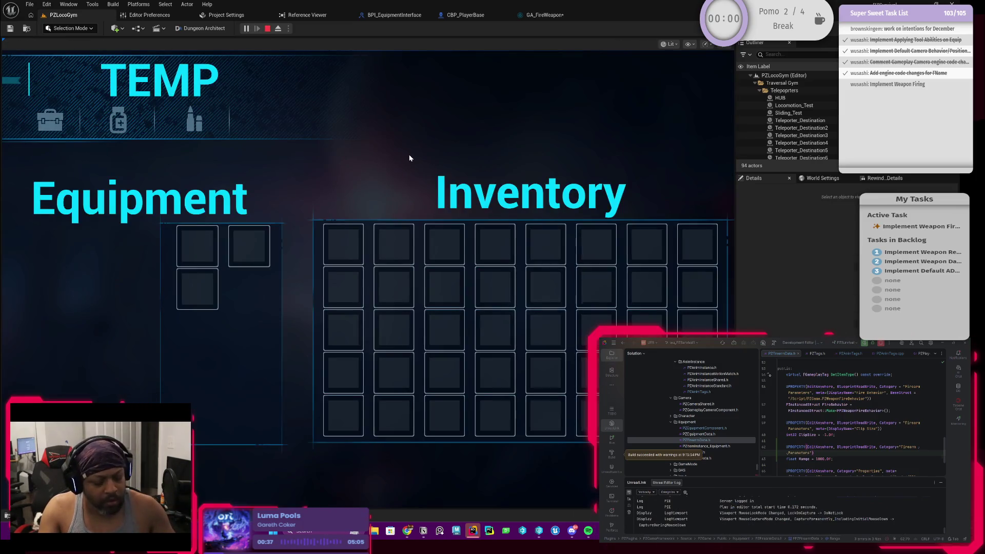
pyautogui.rightClick(346, 250)
pyautogui.press('i')
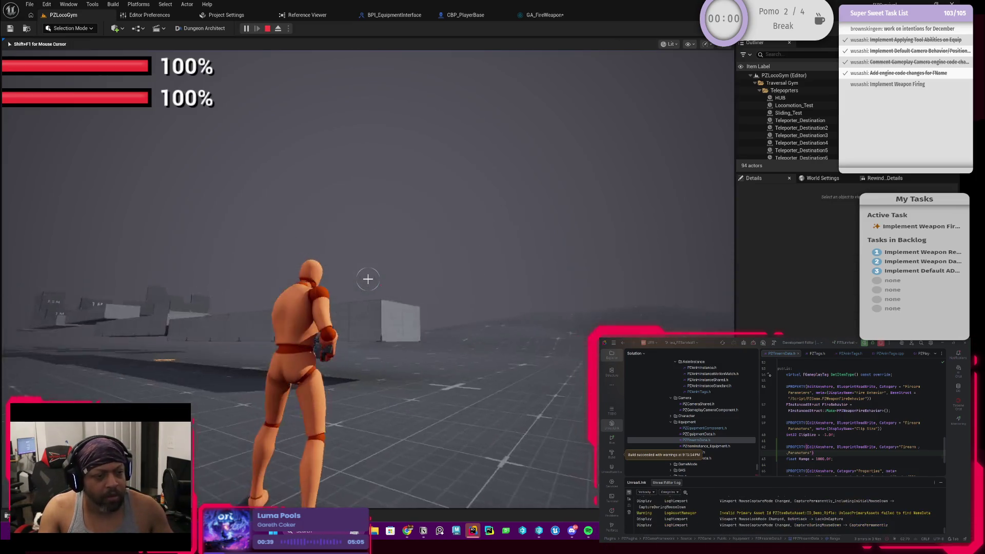
pyautogui.click(368, 279)
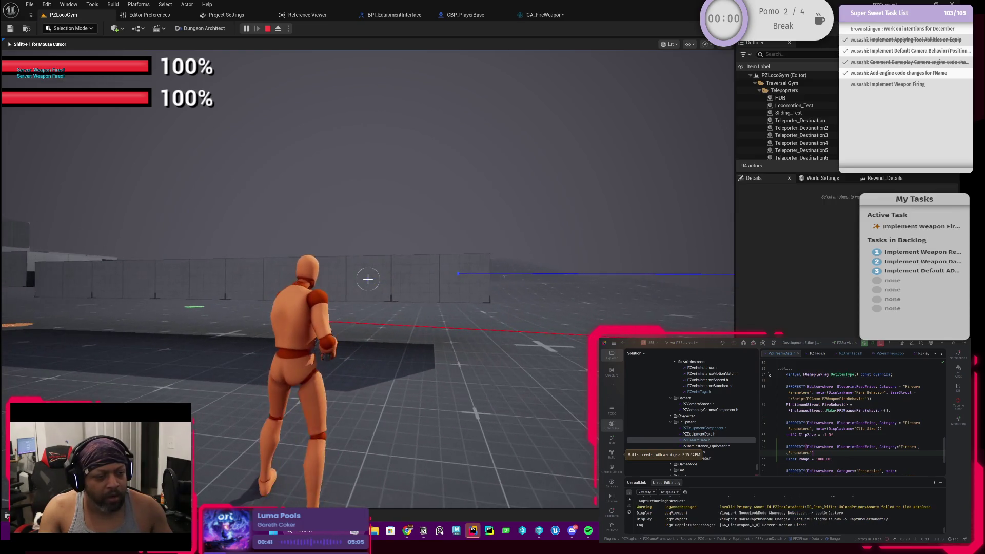
pyautogui.click(368, 278)
pyautogui.click(368, 278)
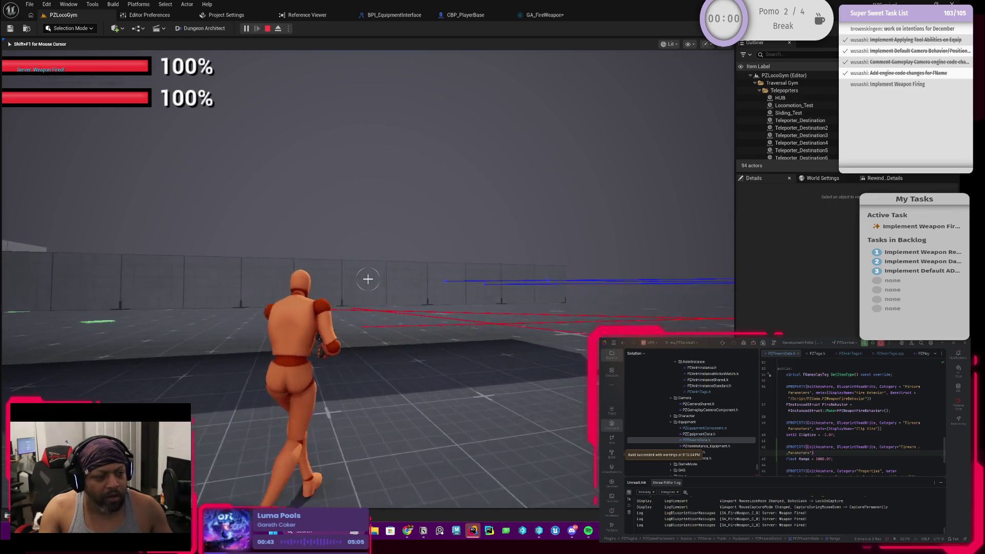
pyautogui.click(368, 279)
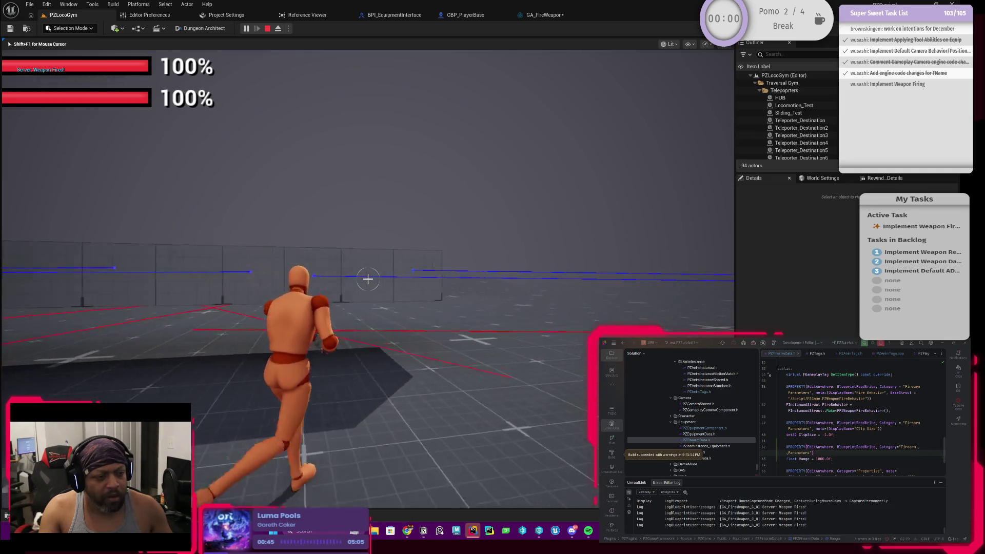
# Run across the level firing more shots to check the traces, then stop play.
pyautogui.click(368, 279)
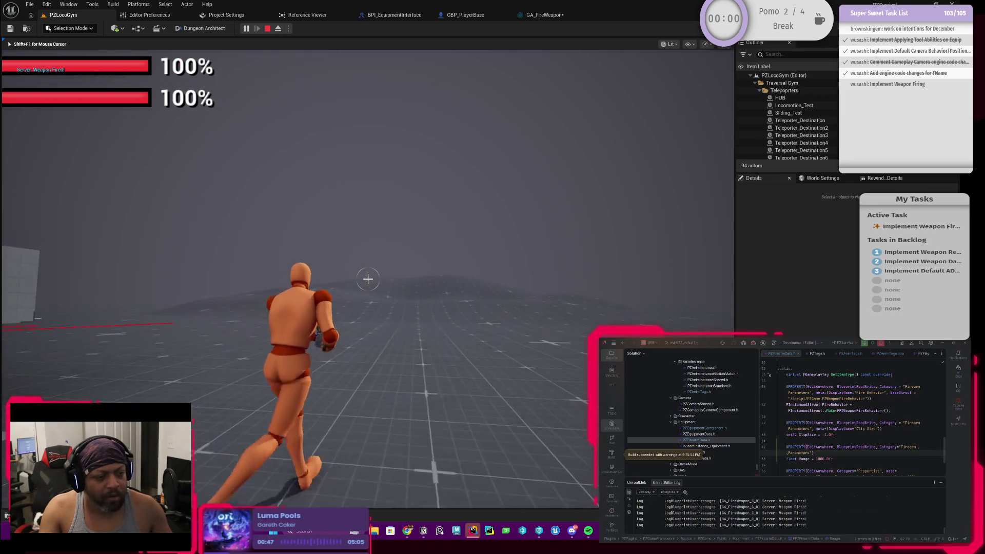
pyautogui.click(368, 278)
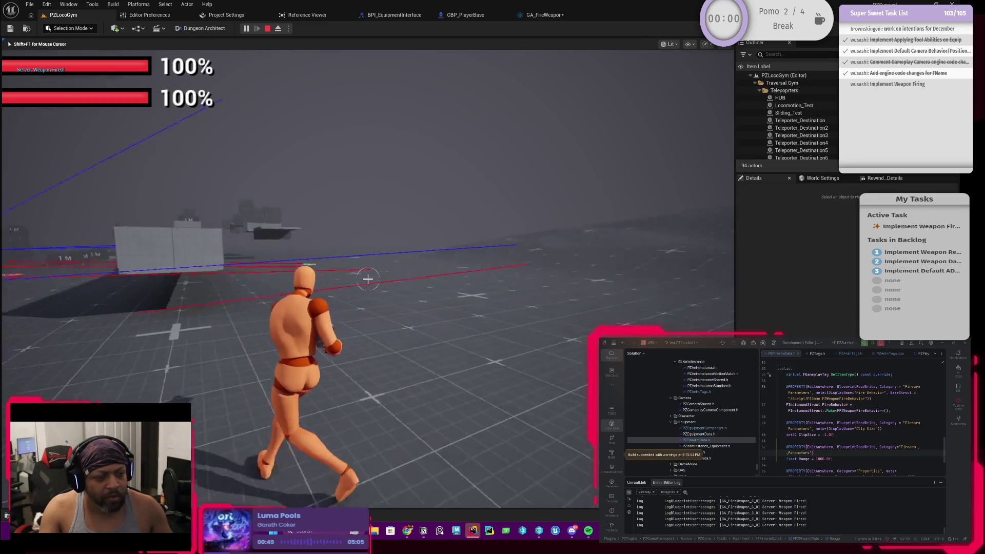
pyautogui.press('w')
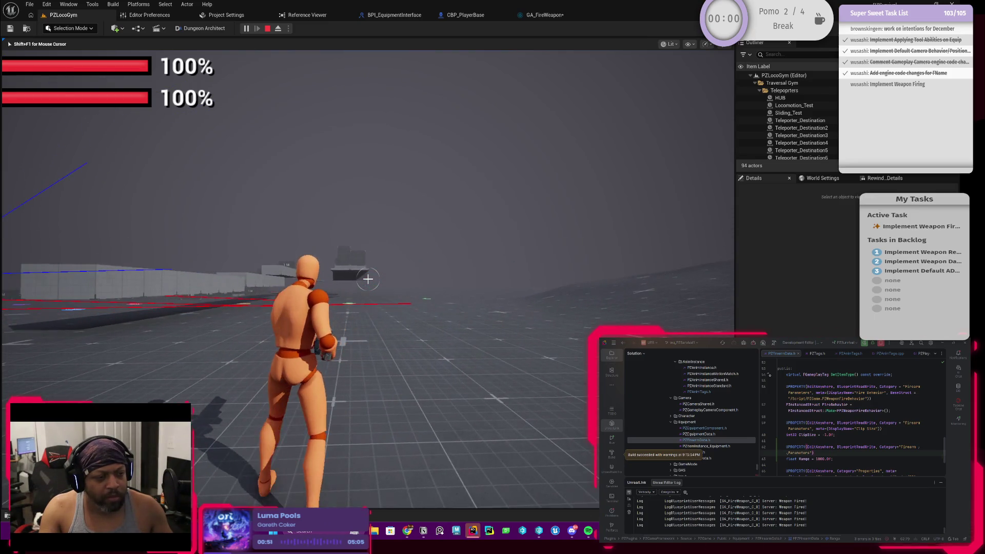
pyautogui.click(368, 279)
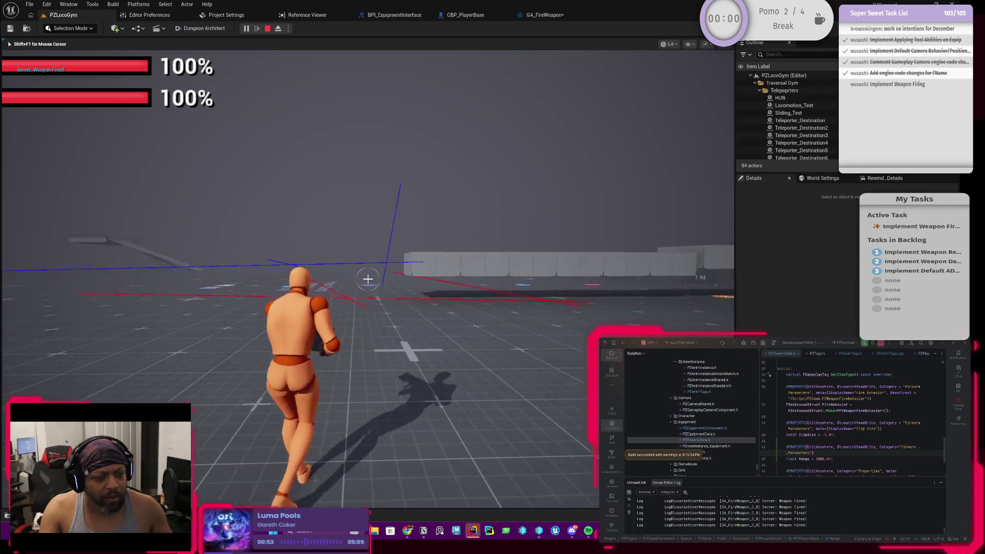
pyautogui.press('w')
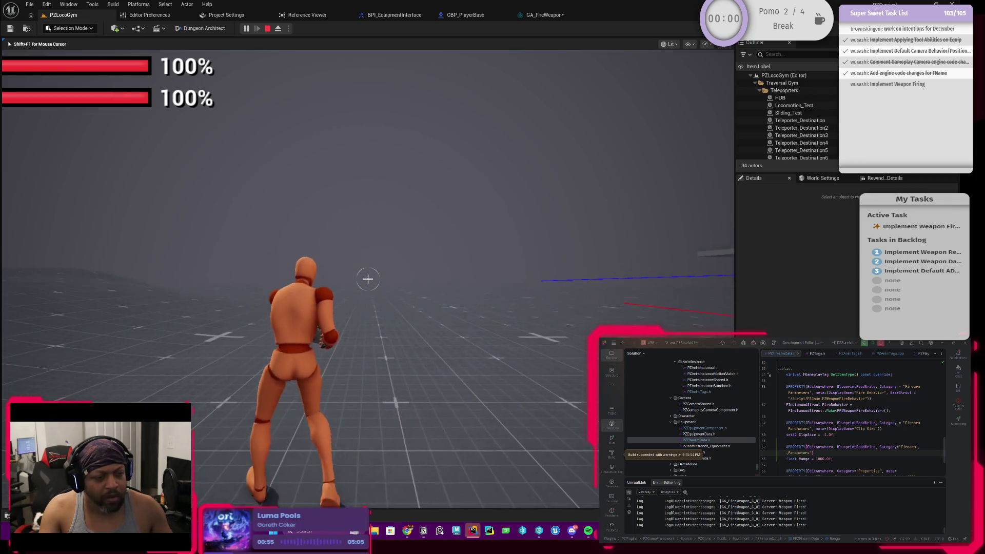
pyautogui.click(368, 278)
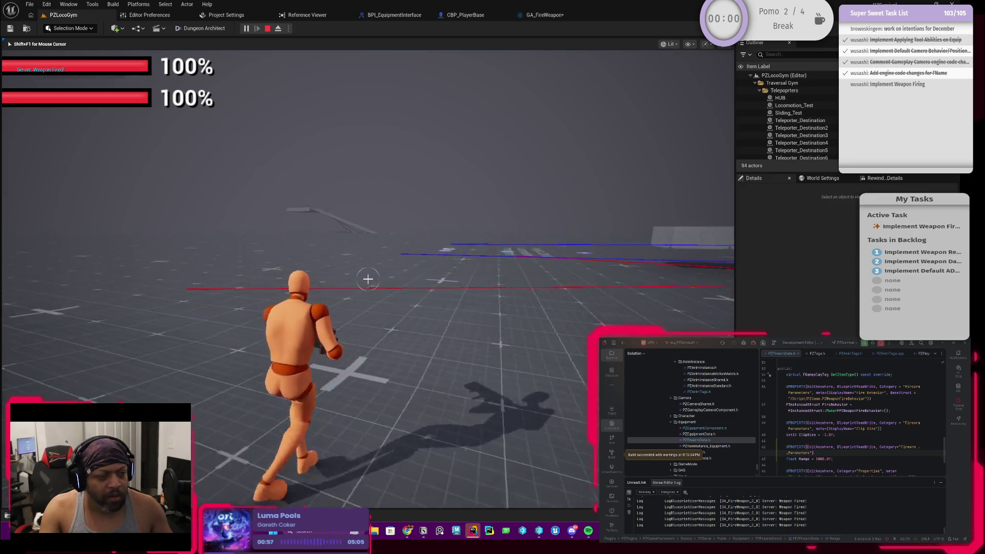
pyautogui.press('w')
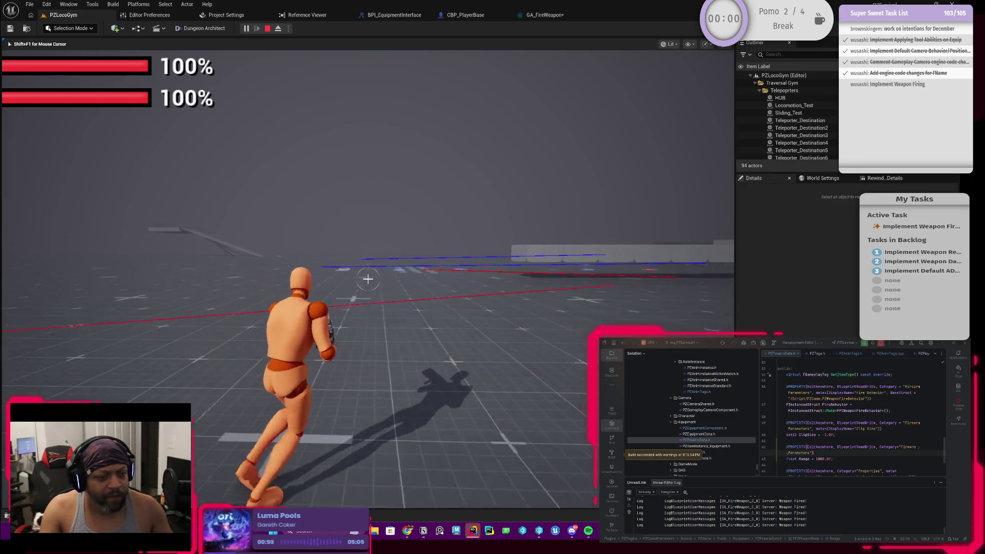
pyautogui.click(368, 278)
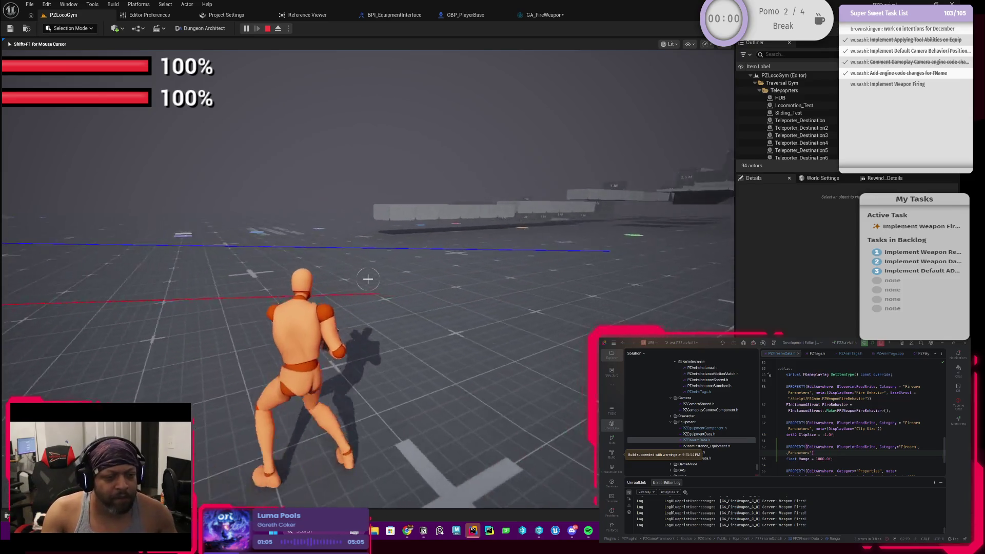
pyautogui.press('Escape')
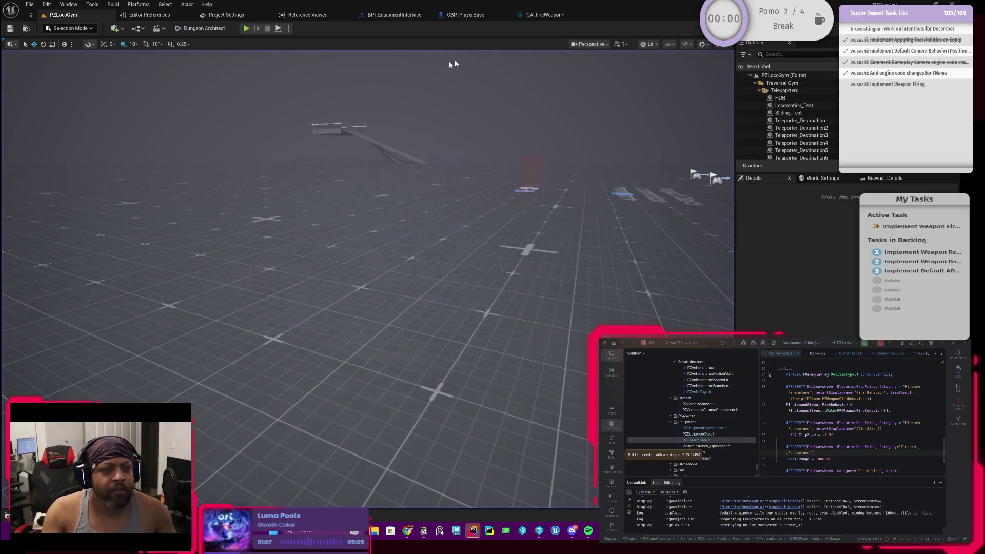
pyautogui.click(549, 16)
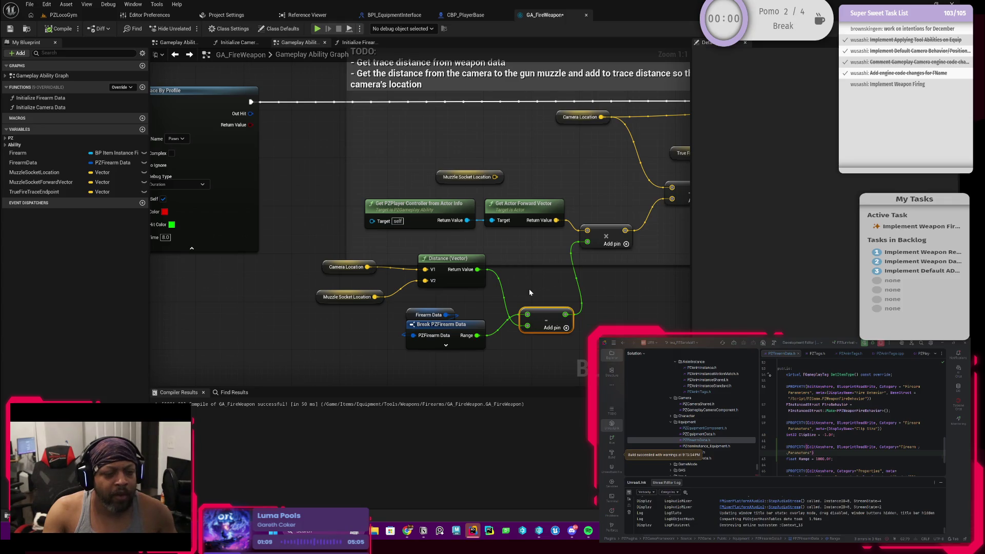
pyautogui.click(66, 16)
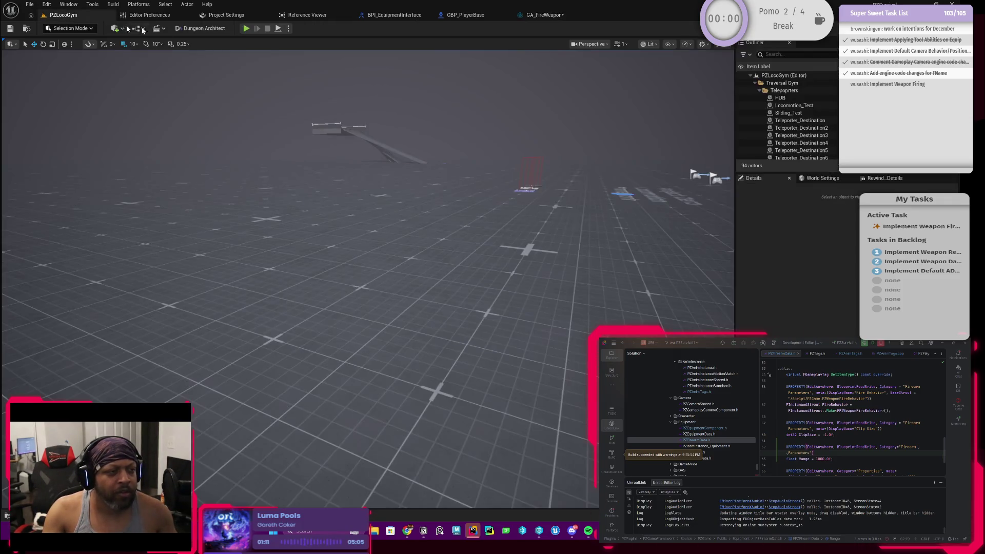
pyautogui.click(246, 29)
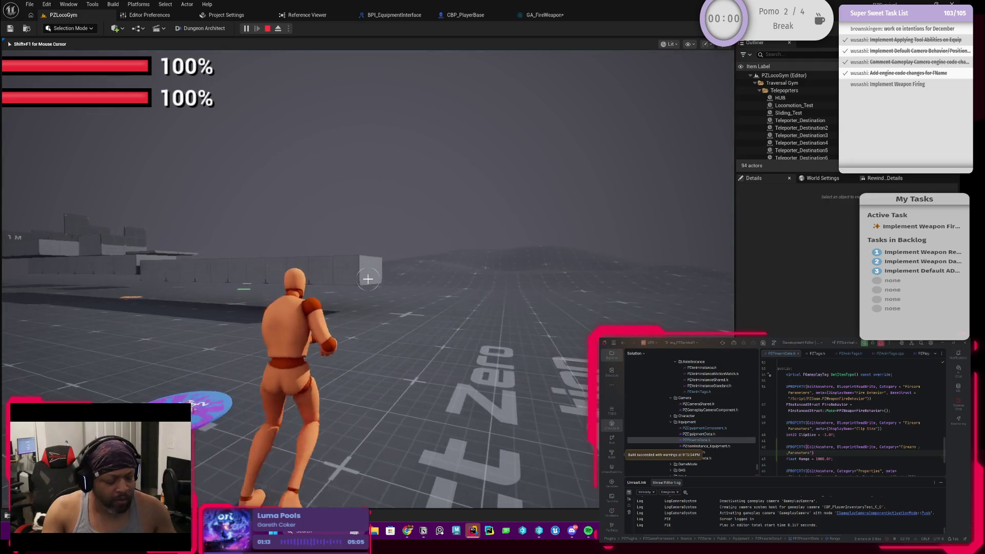
pyautogui.press('Tab')
pyautogui.click(331, 252)
pyautogui.press('Tab')
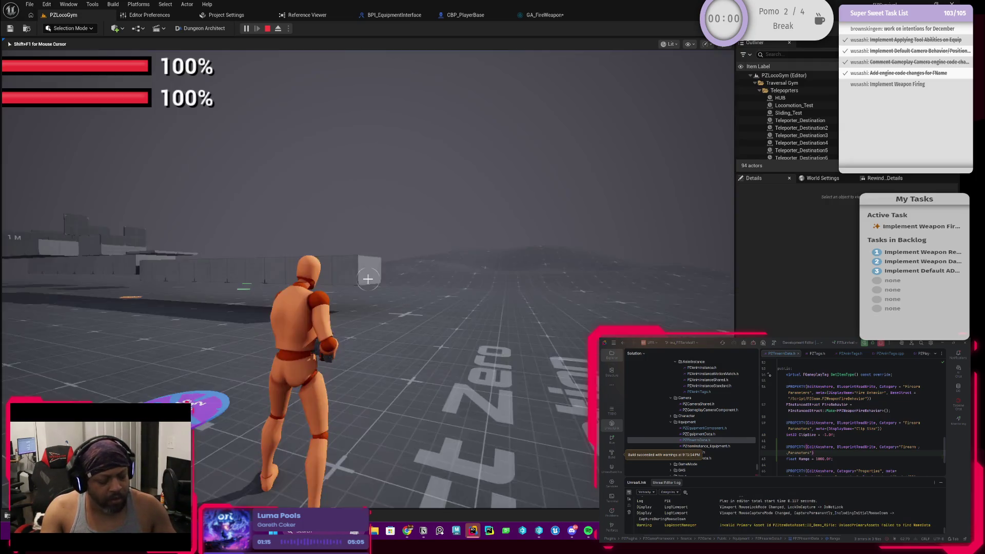
pyautogui.click(368, 279)
pyautogui.click(368, 279)
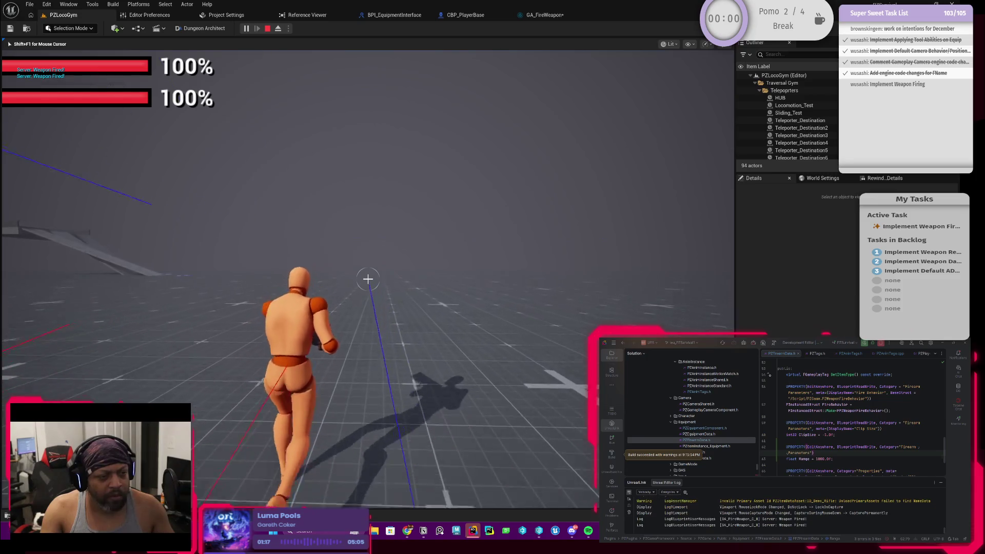
pyautogui.click(368, 279)
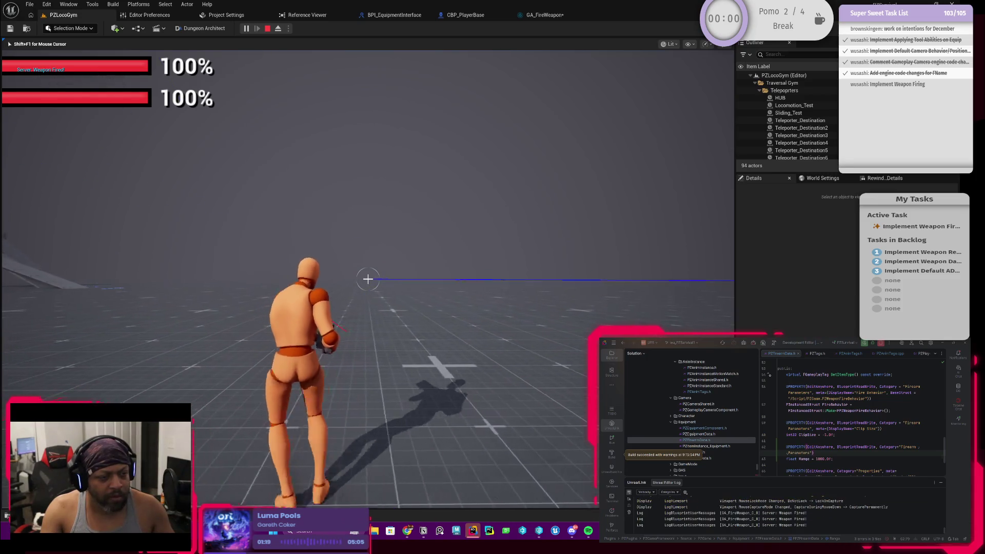
pyautogui.press('w')
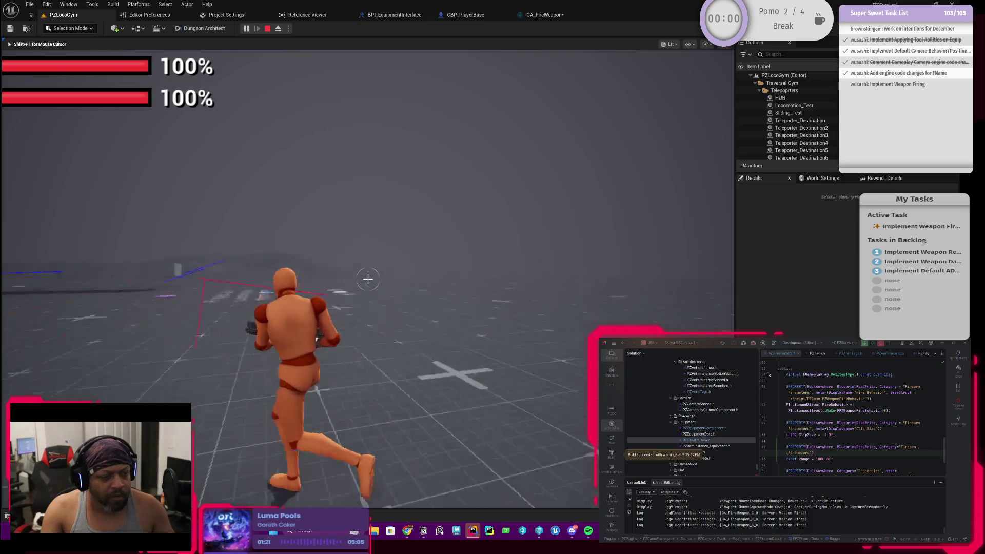
pyautogui.click(367, 280)
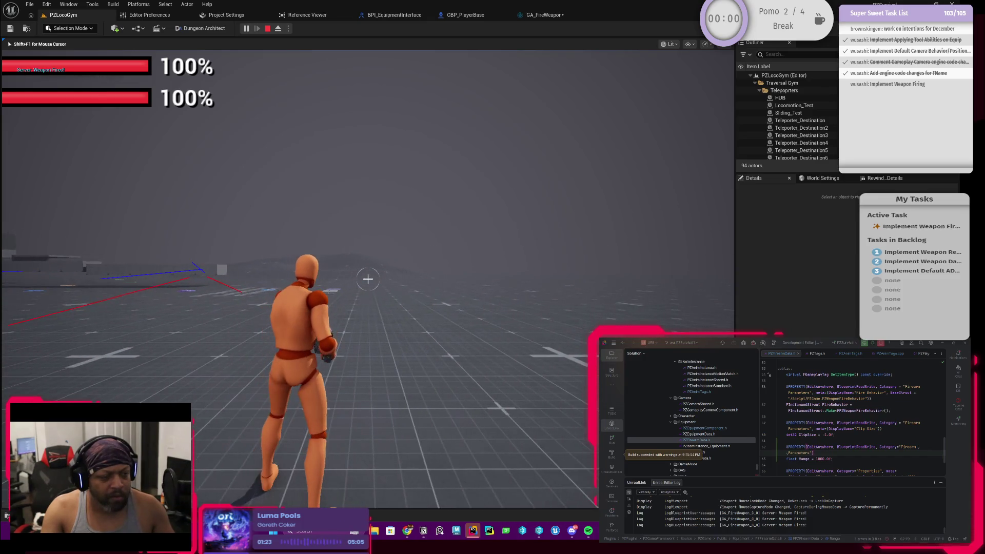
pyautogui.press('w')
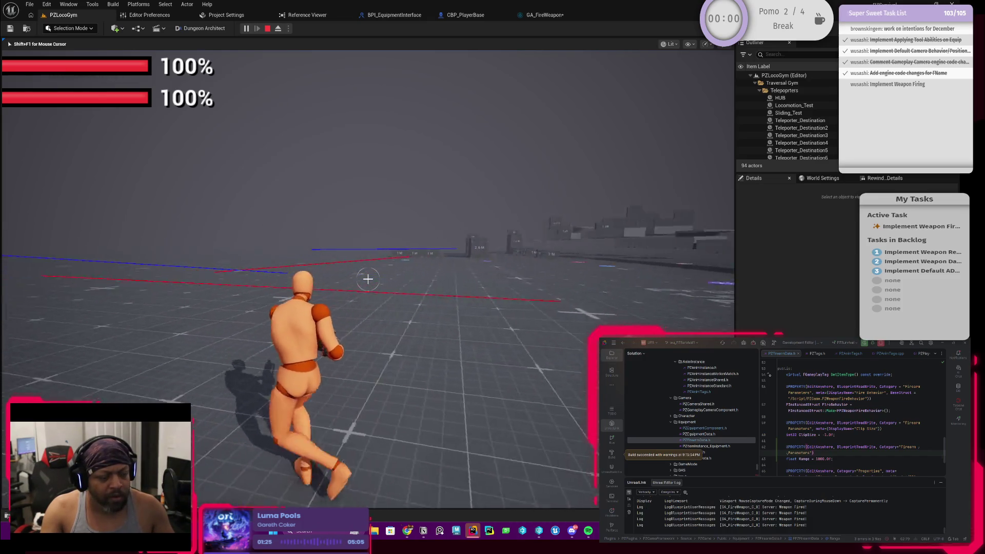
pyautogui.click(368, 279)
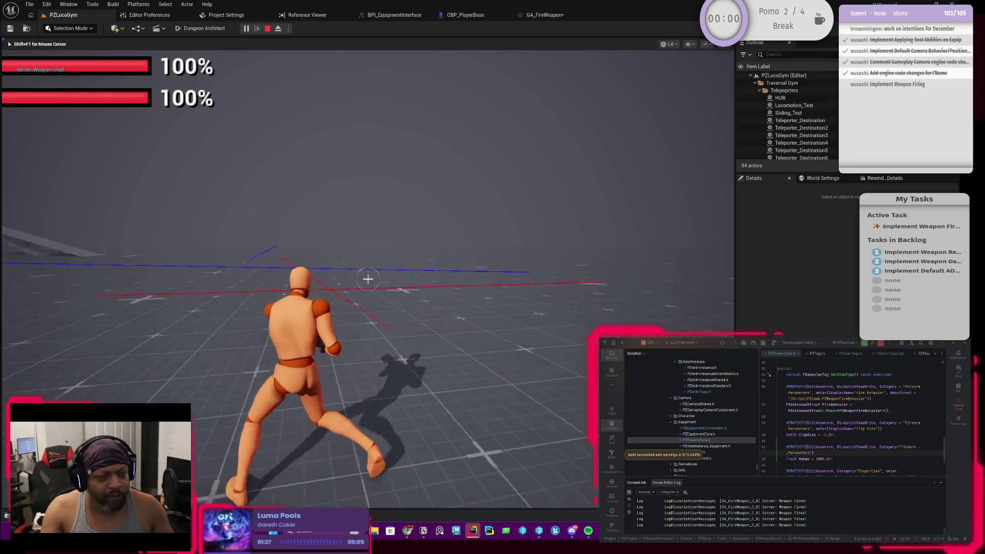
pyautogui.press('Escape')
pyautogui.click(541, 15)
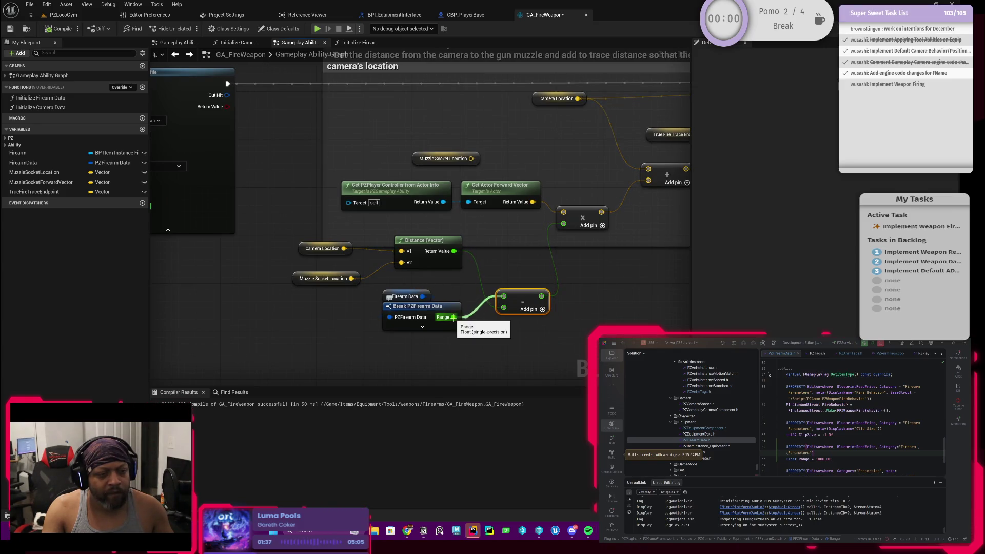
# Wire Range into the Subtract node's B pin and Distance's Return Value into its A pin.
pyautogui.moveTo(453, 317); pyautogui.dragTo(504, 308)
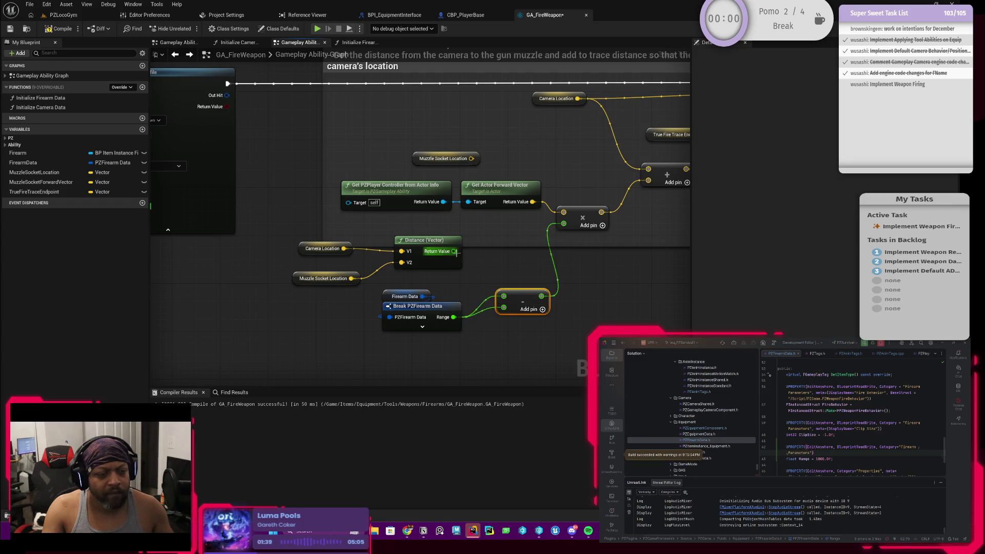
pyautogui.moveTo(454, 252); pyautogui.dragTo(504, 299)
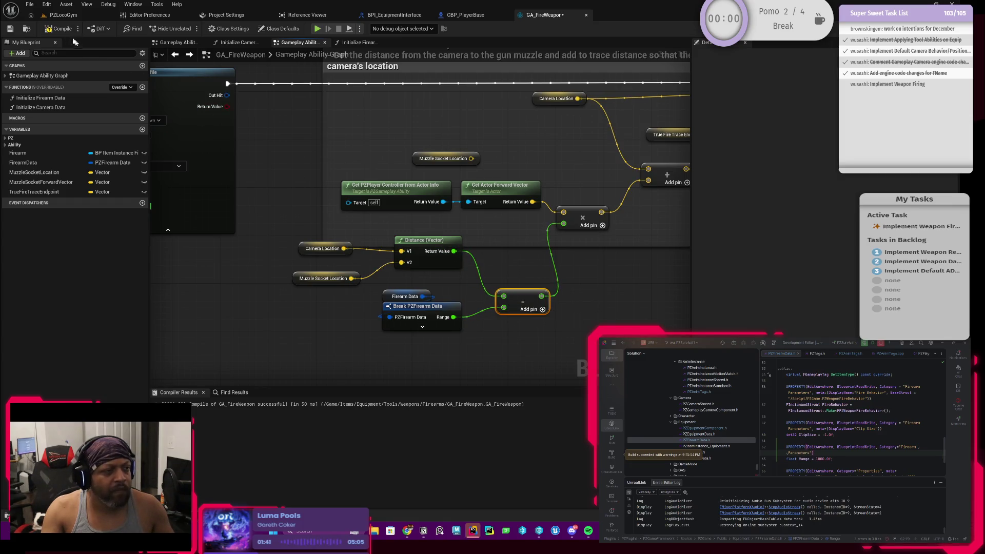
pyautogui.click(63, 15)
# Play-test by equipping the gun and firing two shots while running, then return to the graph.
pyautogui.click(246, 28)
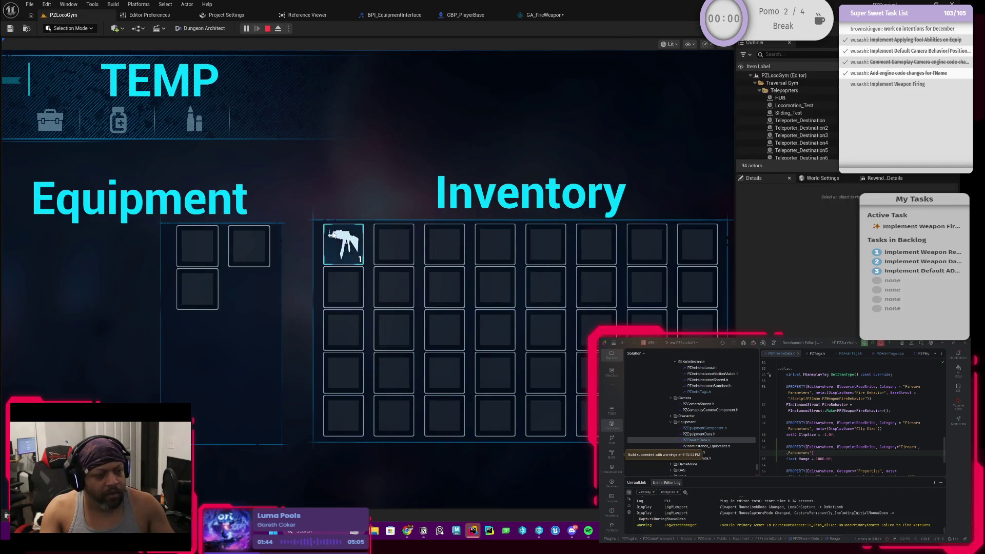
pyautogui.doubleClick(343, 244)
pyautogui.press('Tab')
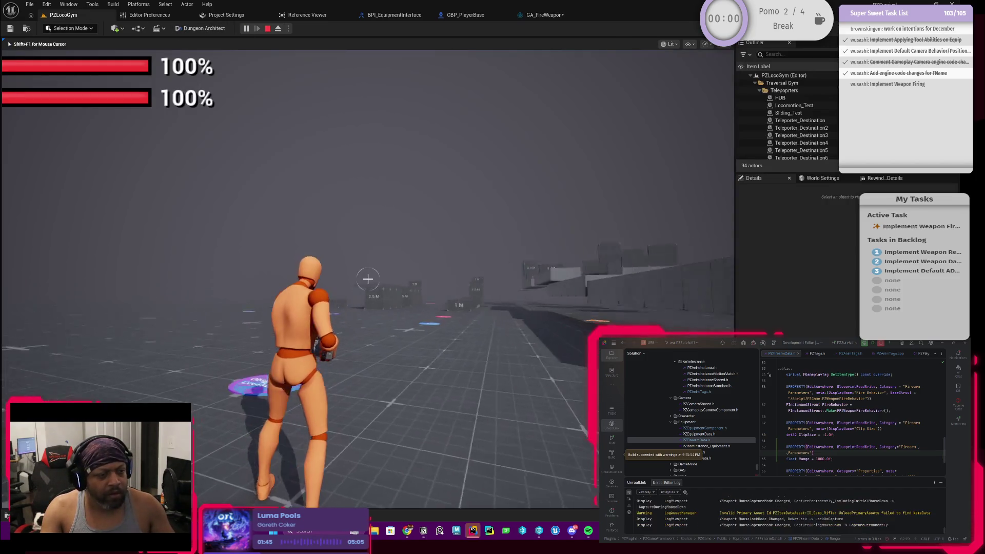
pyautogui.click(368, 280)
pyautogui.press('w')
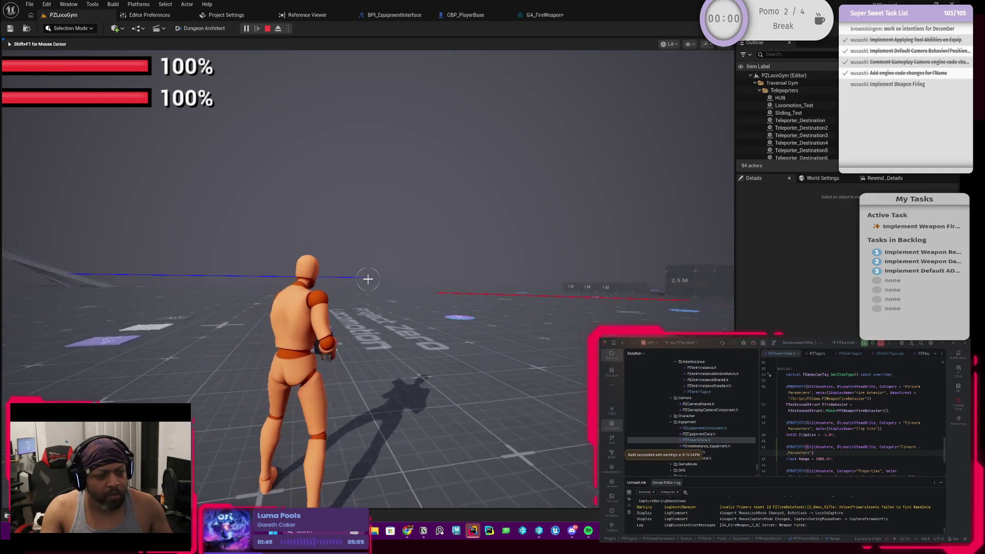
pyautogui.click(368, 279)
pyautogui.press('w')
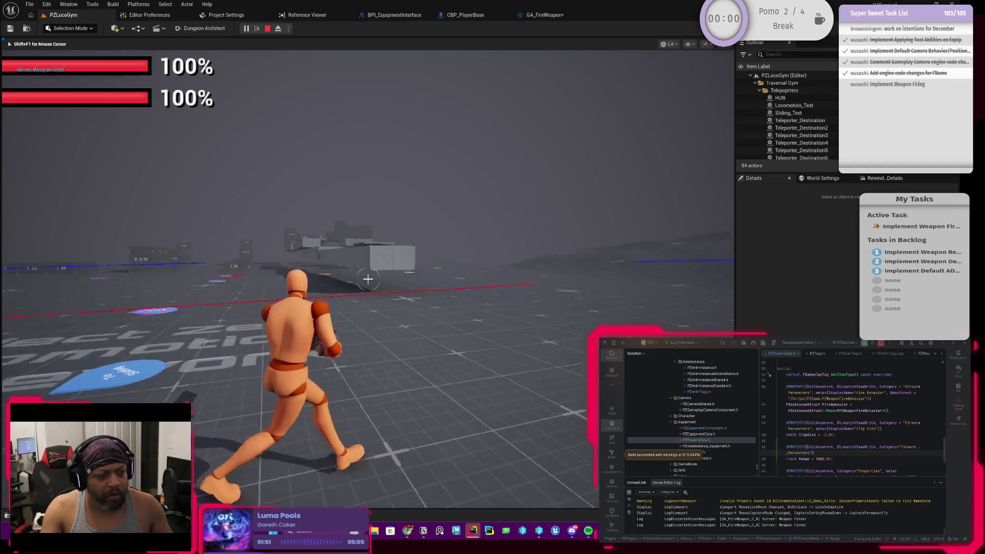
pyautogui.press('Escape')
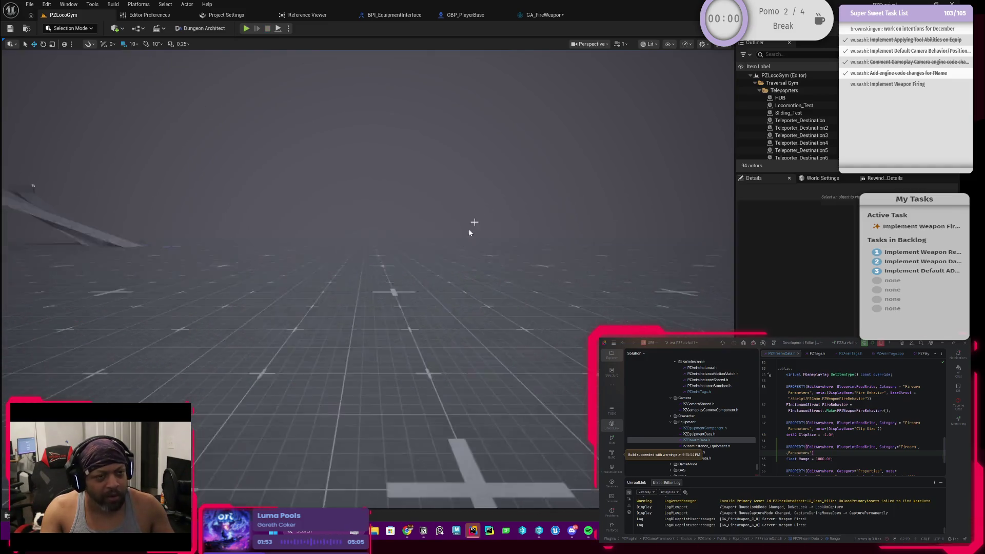
pyautogui.click(544, 15)
# Feed the Distance result into Subtract's B pin so Range minus distance drives the trace, and reposition the math nodes.
pyautogui.click(495, 306)
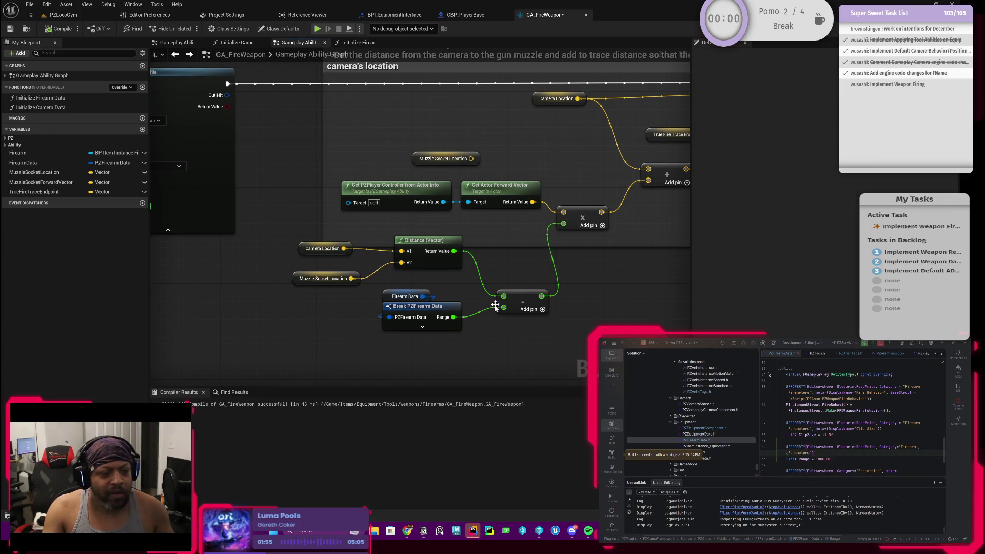
pyautogui.moveTo(454, 251)
pyautogui.mouseDown()
pyautogui.moveTo(504, 307)
pyautogui.moveTo(493, 303)
pyautogui.moveTo(504, 297)
pyautogui.moveTo(309, 248)
pyautogui.moveTo(320, 350)
pyautogui.mouseUp()
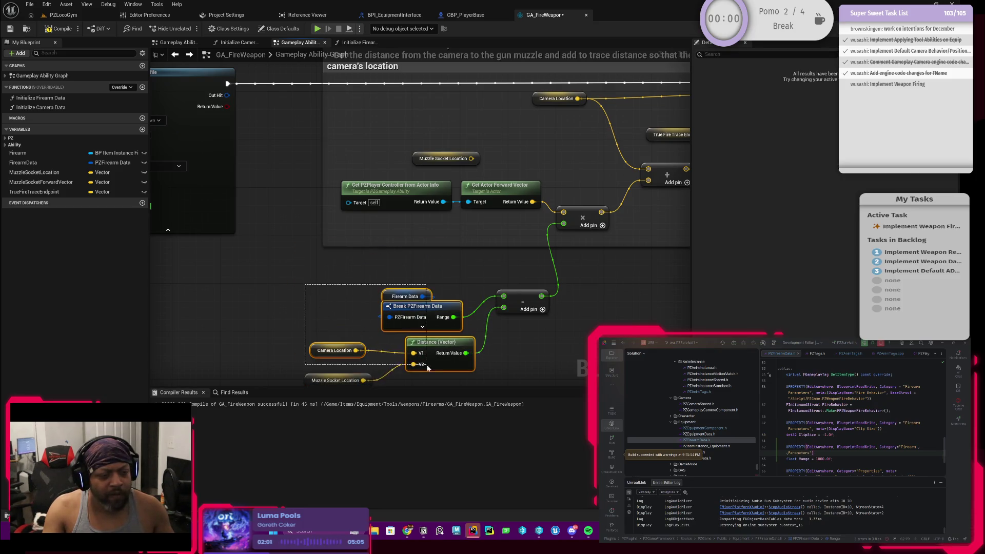
pyautogui.moveTo(443, 338); pyautogui.dragTo(434, 309)
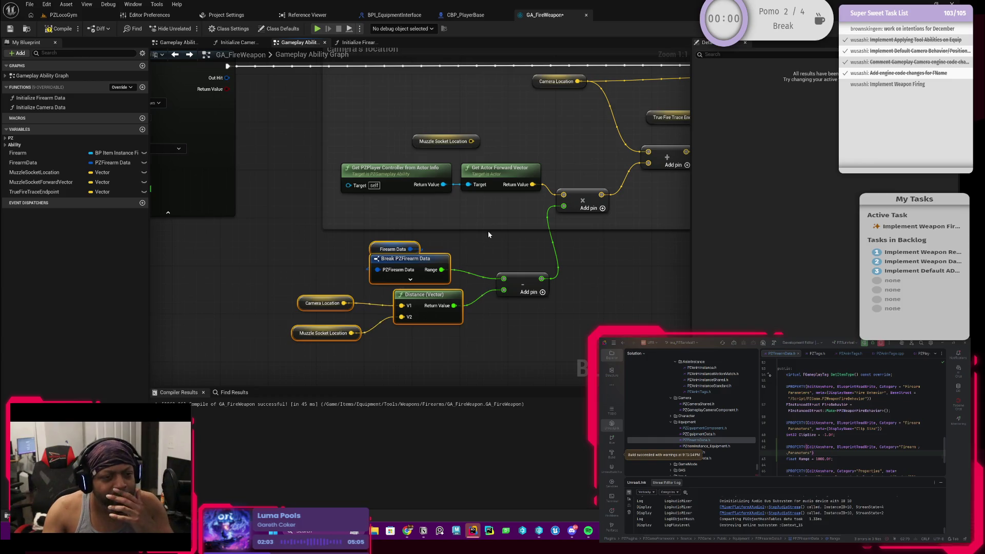
pyautogui.moveTo(357, 242); pyautogui.dragTo(334, 248)
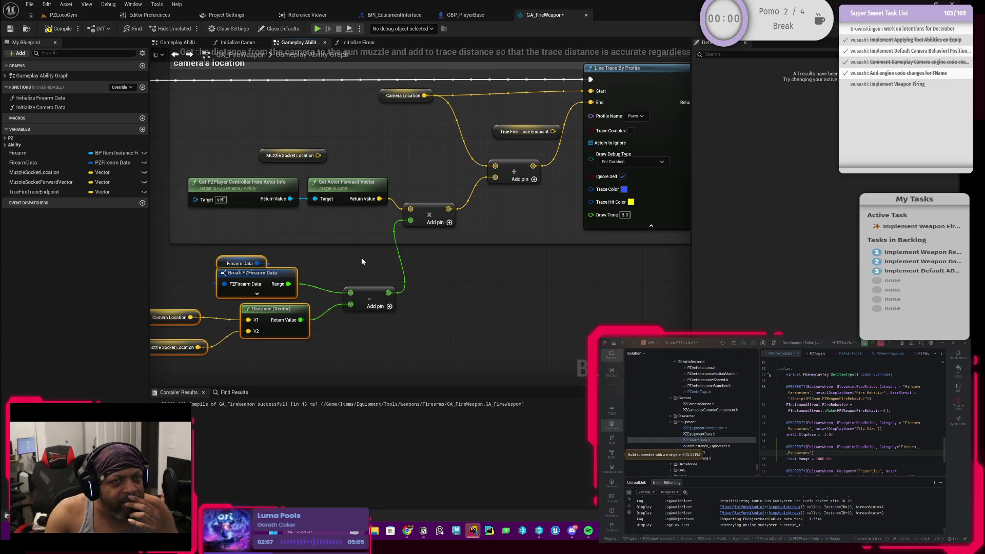
pyautogui.moveTo(355, 260); pyautogui.dragTo(418, 256)
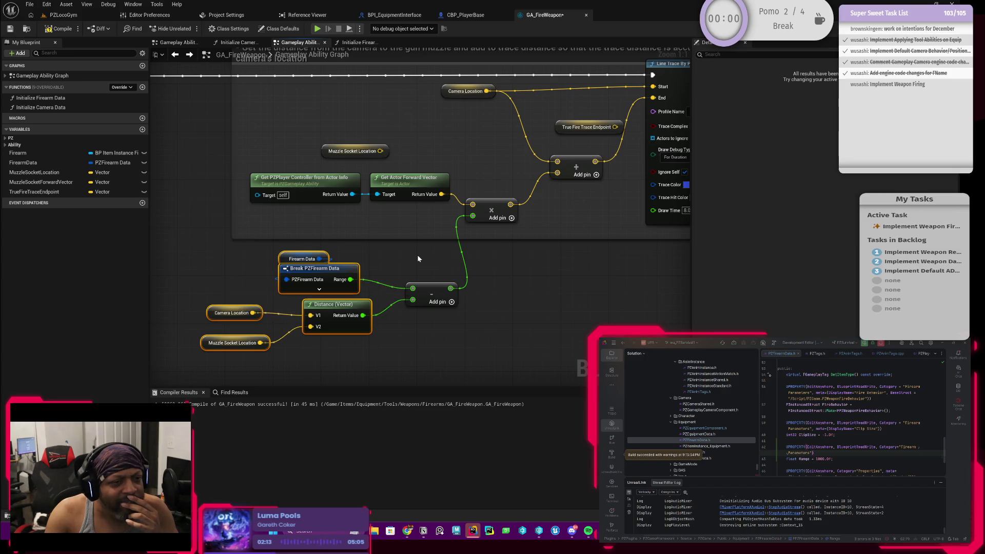
pyautogui.moveTo(418, 259); pyautogui.dragTo(357, 291)
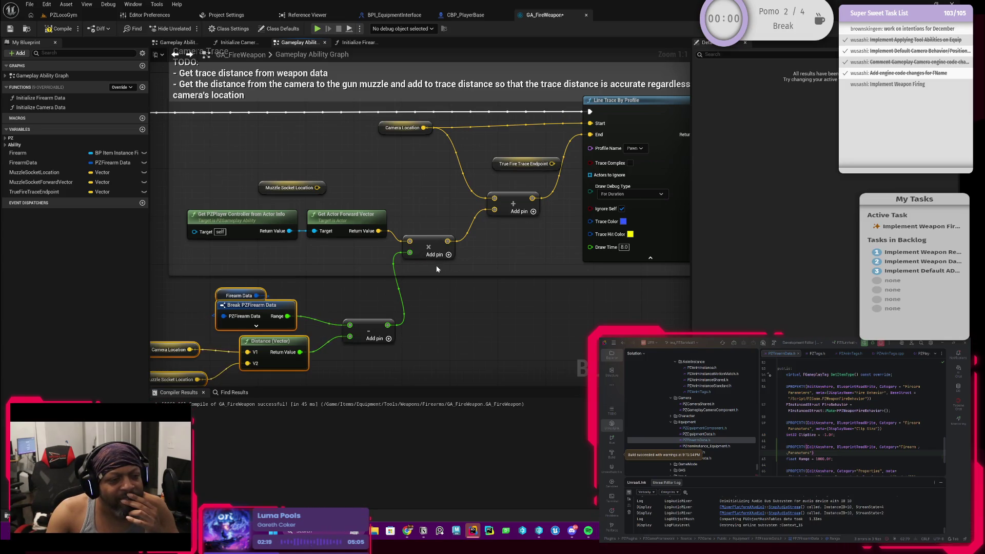
pyautogui.moveTo(442, 248); pyautogui.dragTo(449, 285)
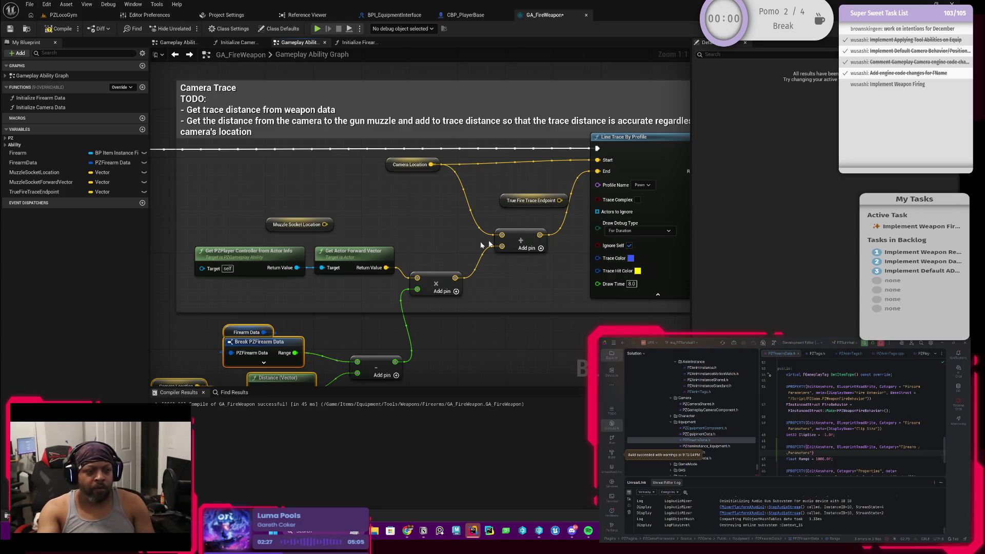
# Place the True Fire Trace Endpoint getter beside Muzzle Socket Location, then switch to the Notion task page.
pyautogui.click(297, 224)
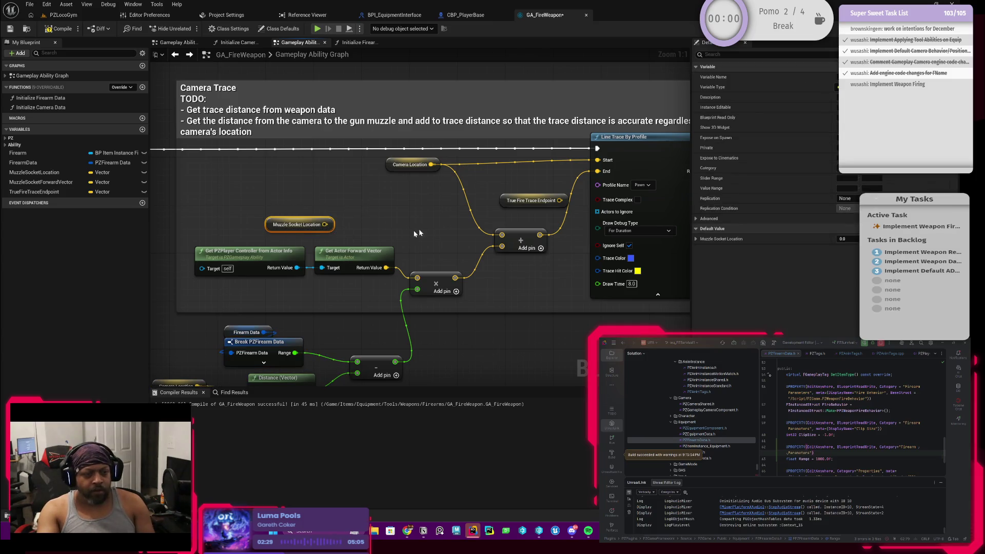
pyautogui.moveTo(509, 207); pyautogui.dragTo(379, 230)
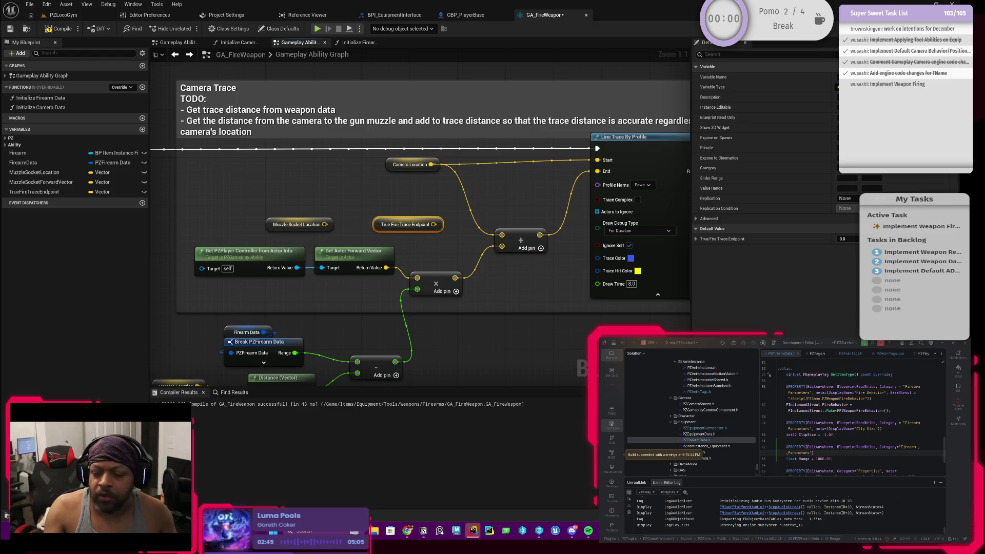
pyautogui.hotkey('alt', 'Tab')
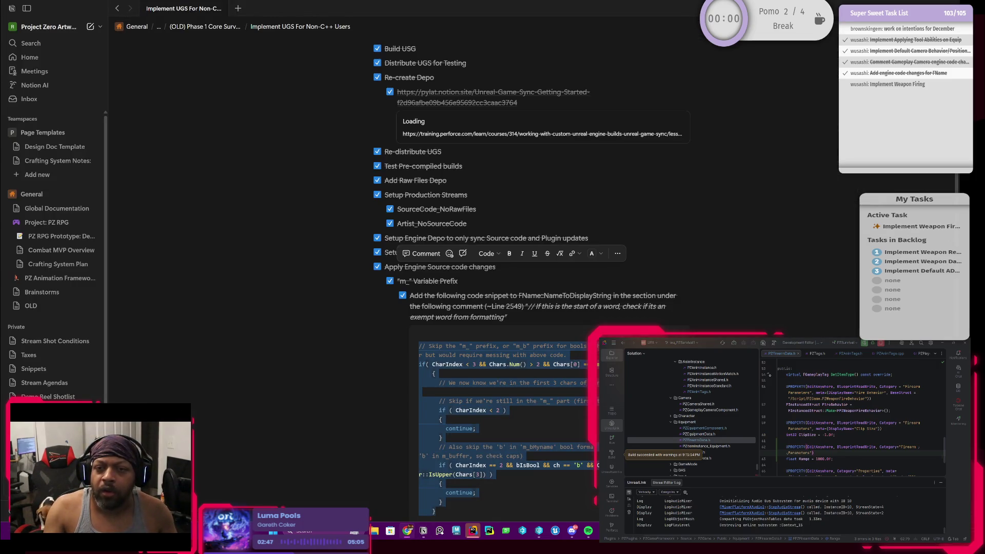